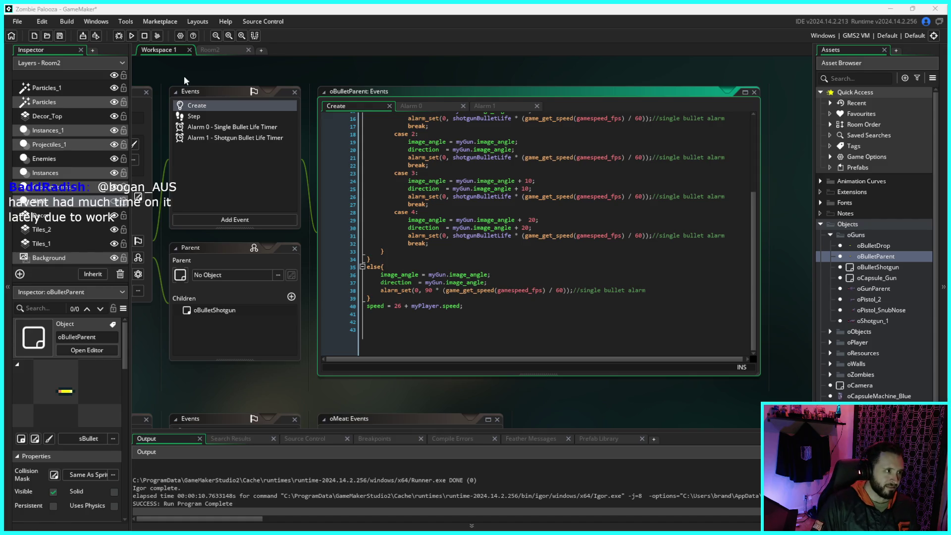
- Leave the code editor and build and launch Zombie Palooza with Run
left_click(227, 57)
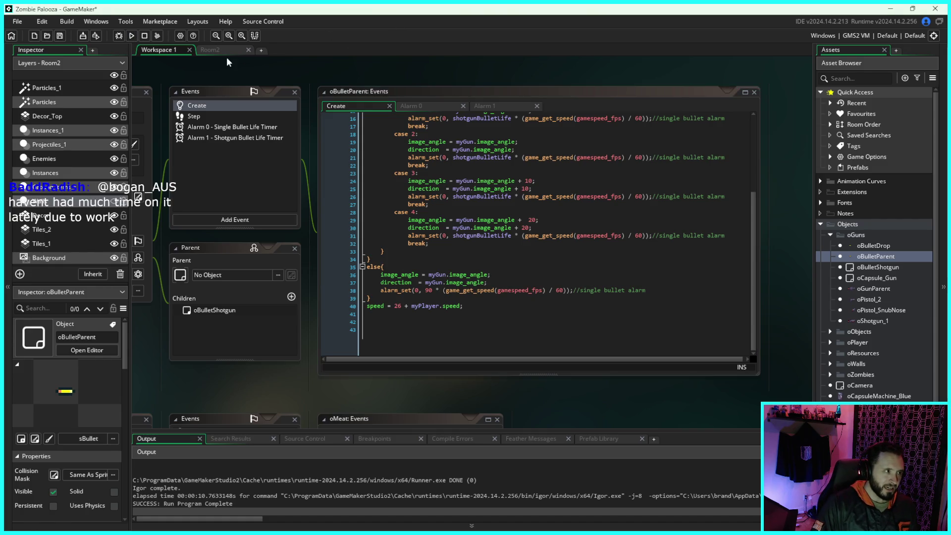
left_click(132, 39)
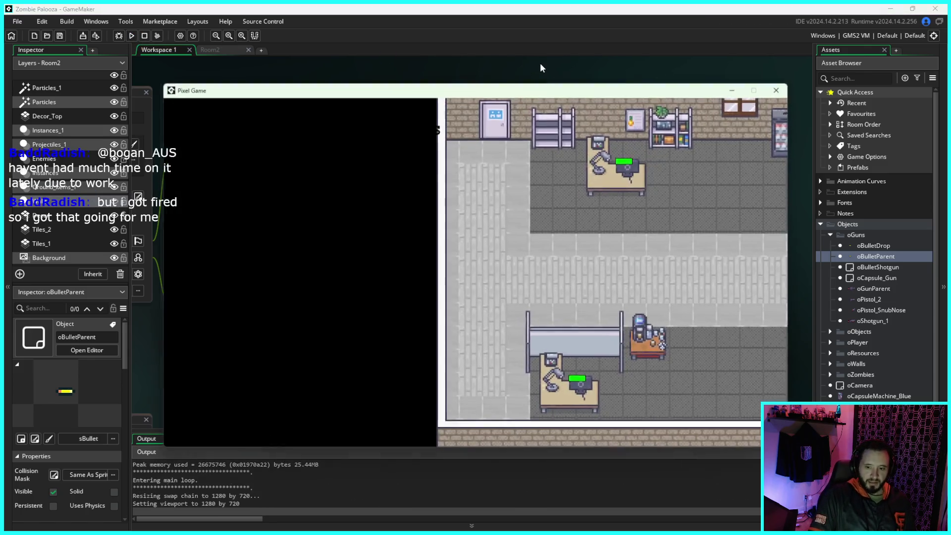
- Trigger the dodge move with Shift in the office level, then close the game window
key("shift")
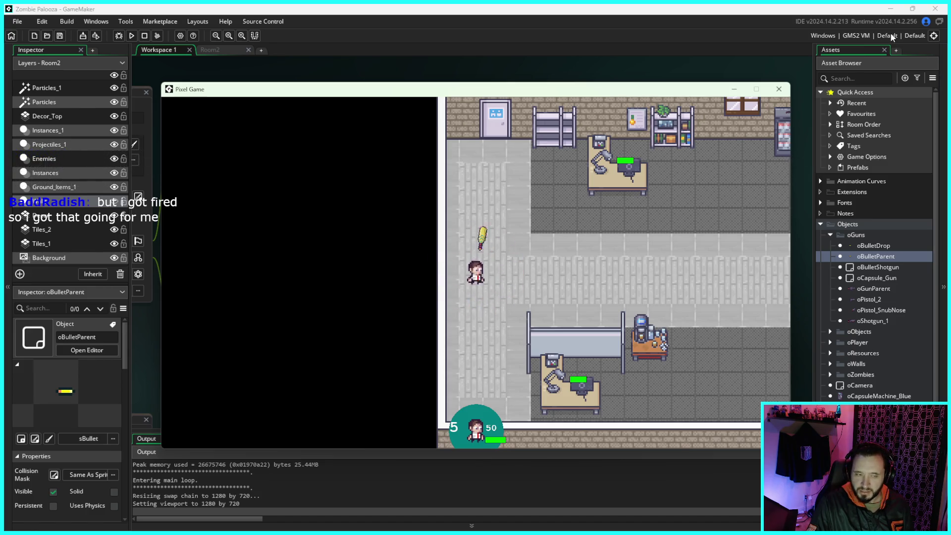
left_click(778, 89)
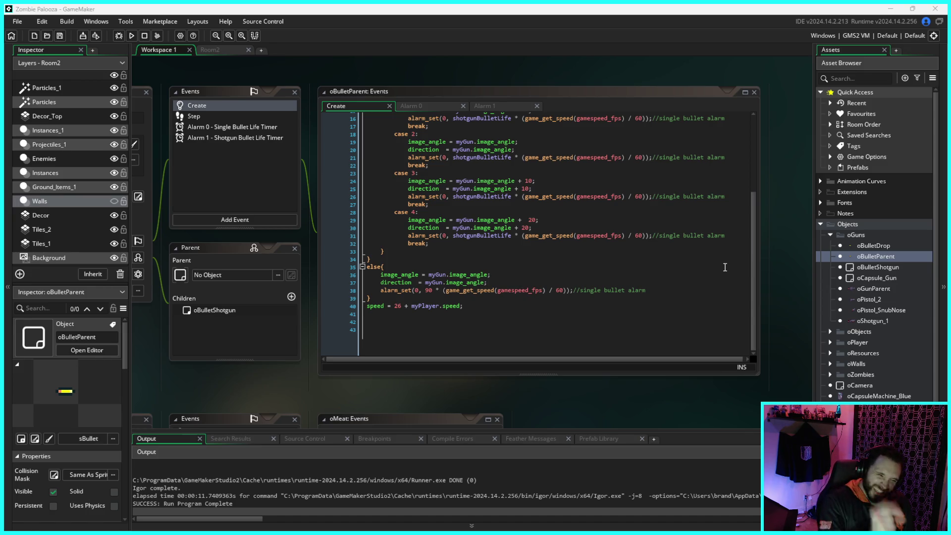
- Relaunch the game from the oBulletParent Create code
left_click(493, 252)
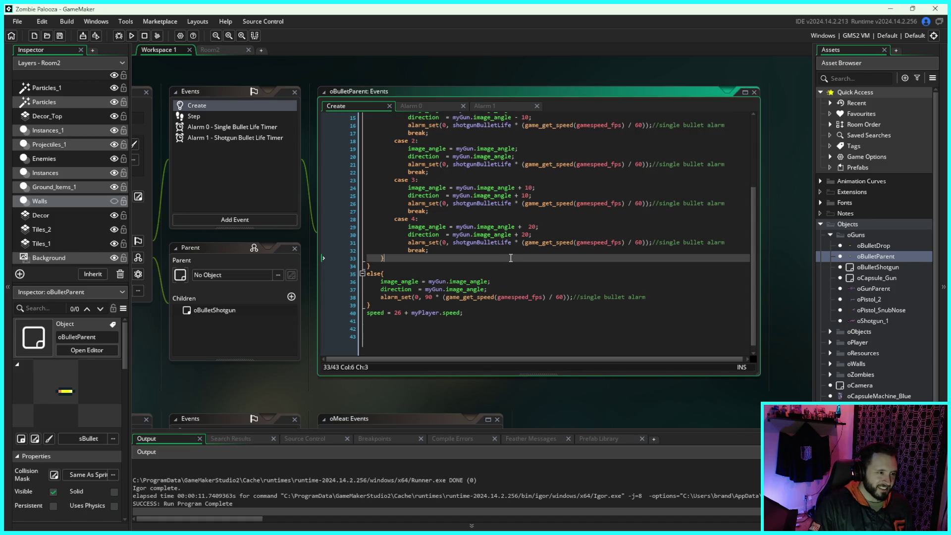
scroll(527, 251, "up", 3)
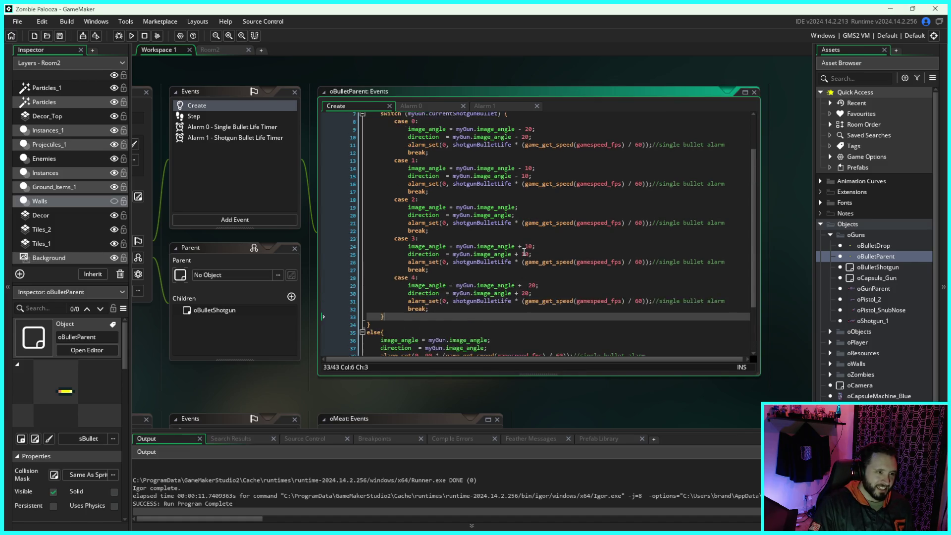
left_click(131, 36)
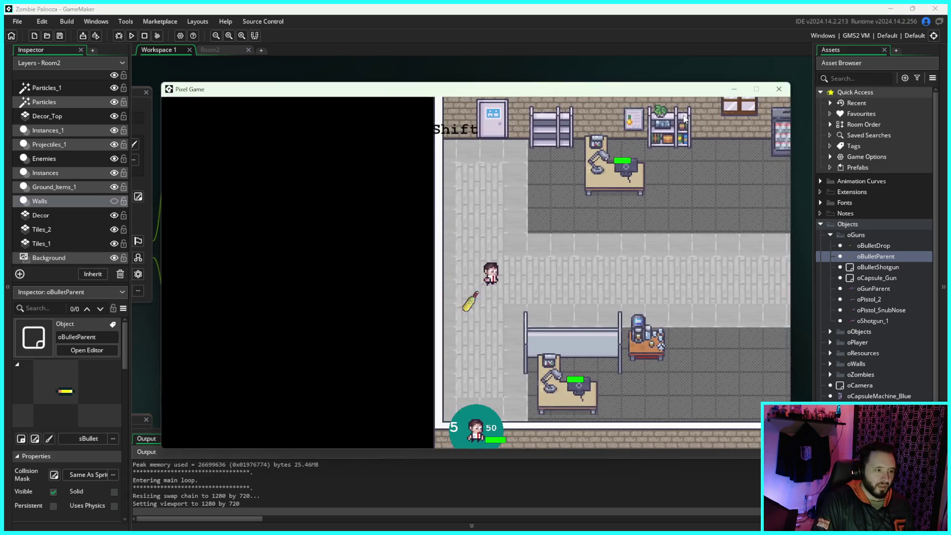
- Walk the player right and fire two shots, then close the game window
key("d")
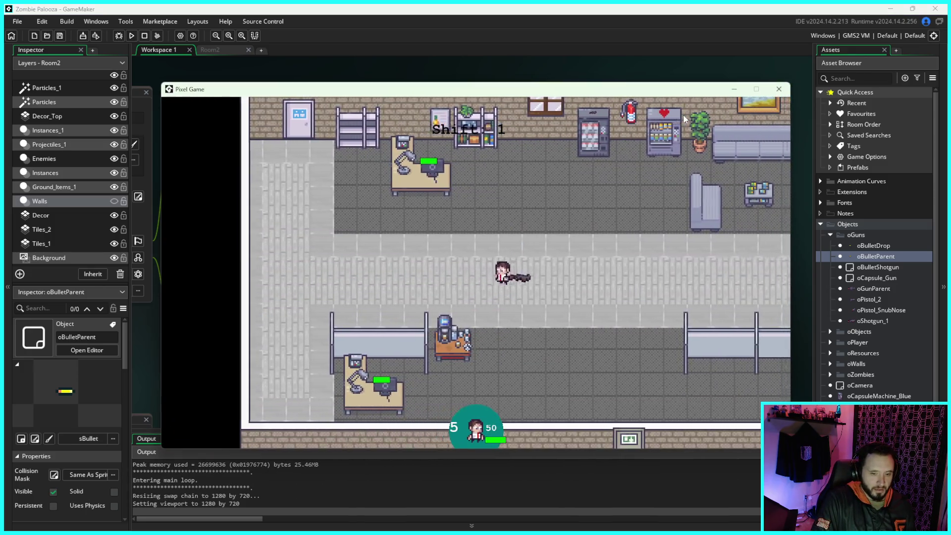
left_click(683, 118)
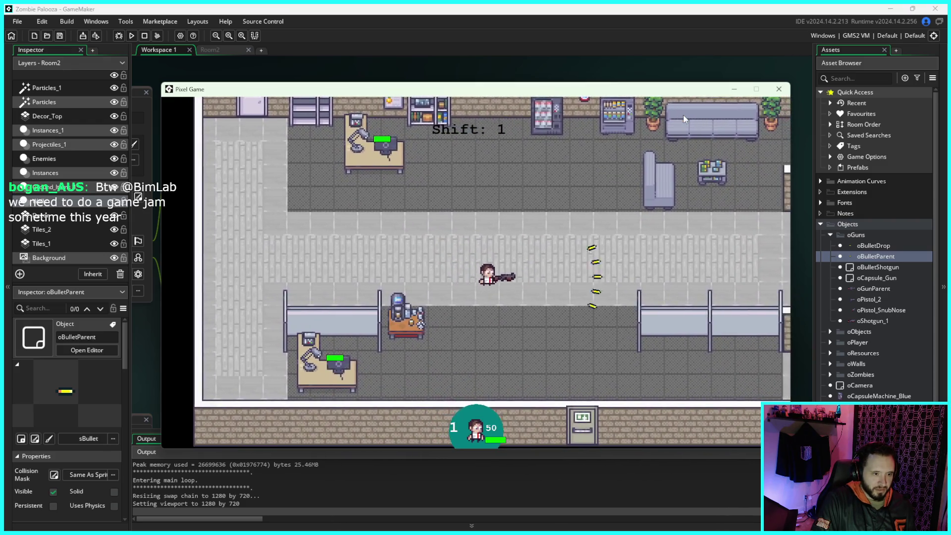
left_click(682, 115)
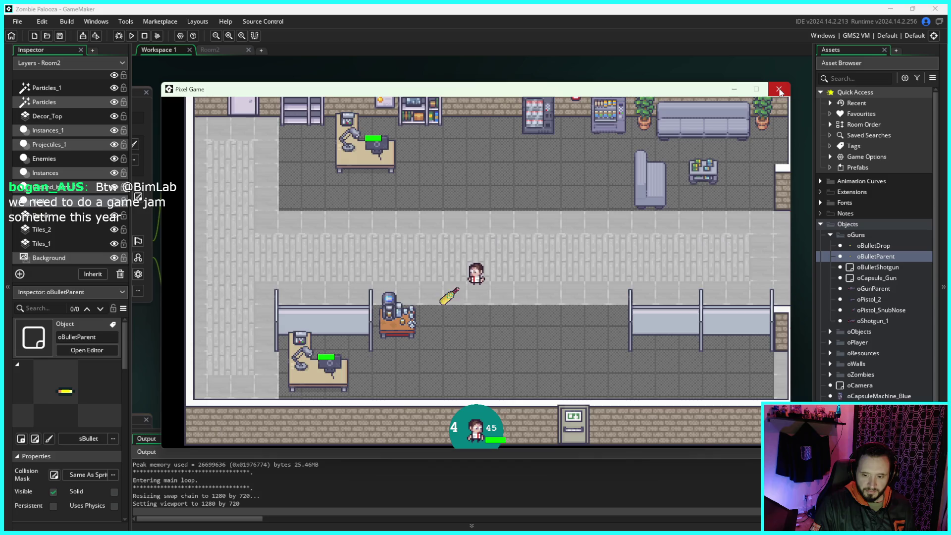
left_click(779, 90)
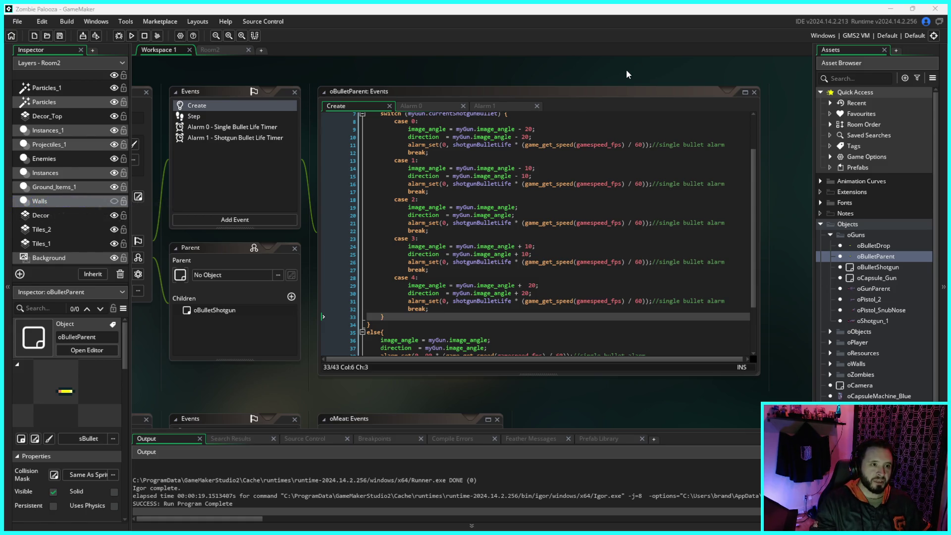
- Switch to Room2 to view the office layout with its oWallNew wall instances
left_click(219, 51)
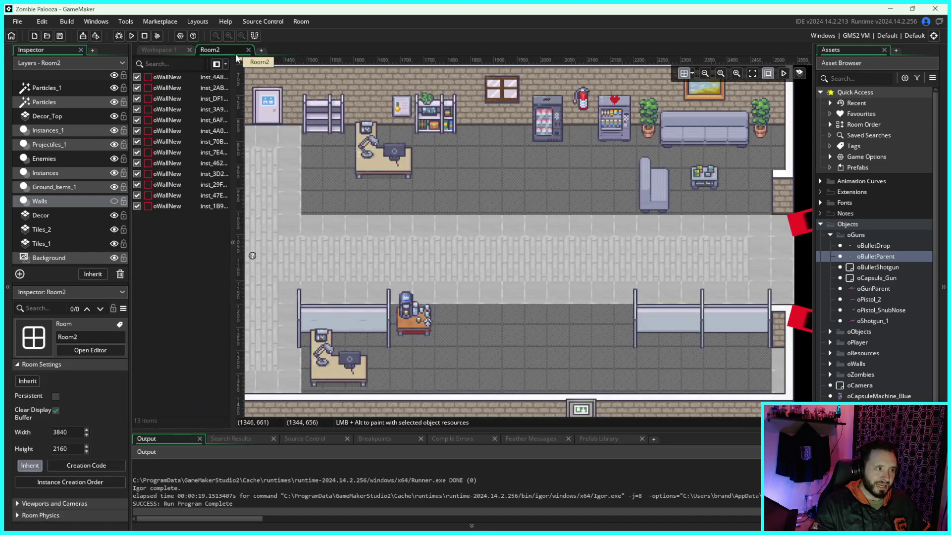
- Go back to Workspace 1 with the oBulletParent code and rerun the game
left_click(164, 51)
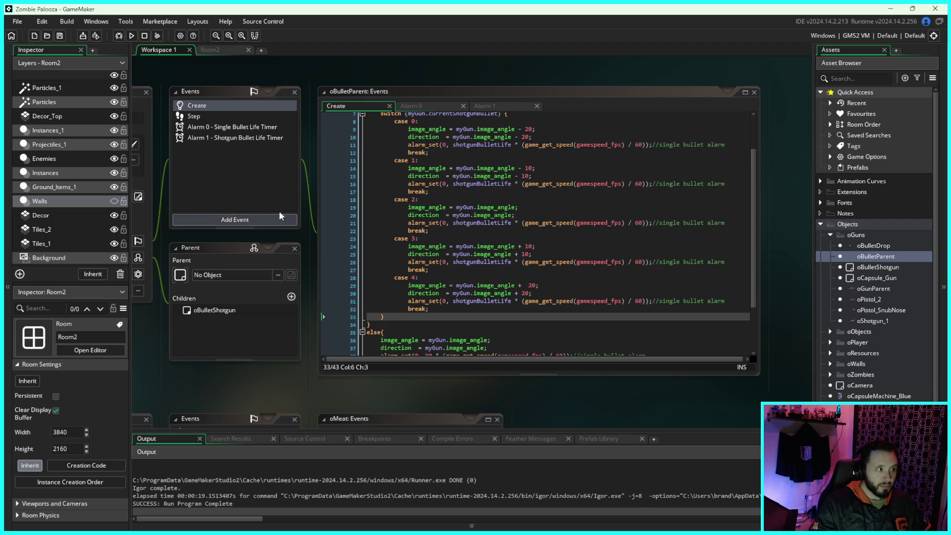
left_click(132, 37)
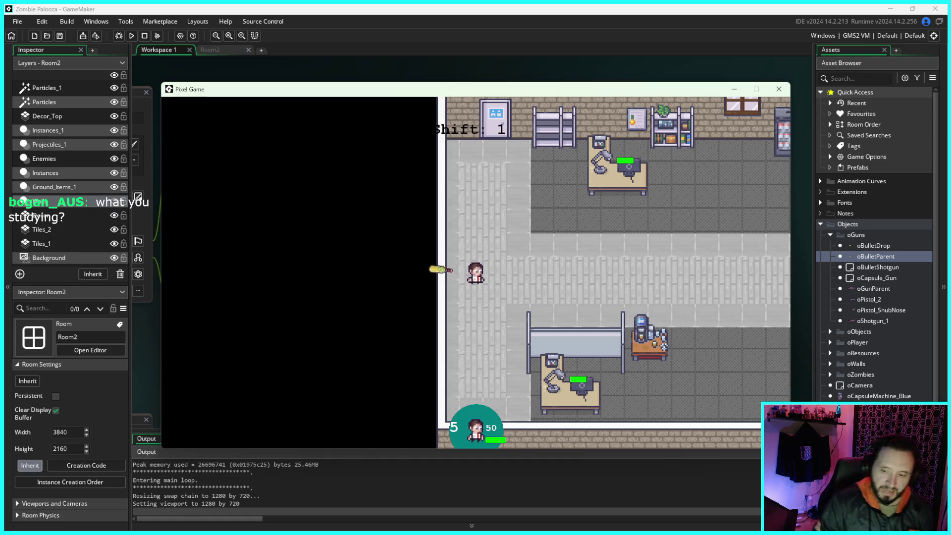
- Walk the player right and down the corridor into the lower room
key("d")
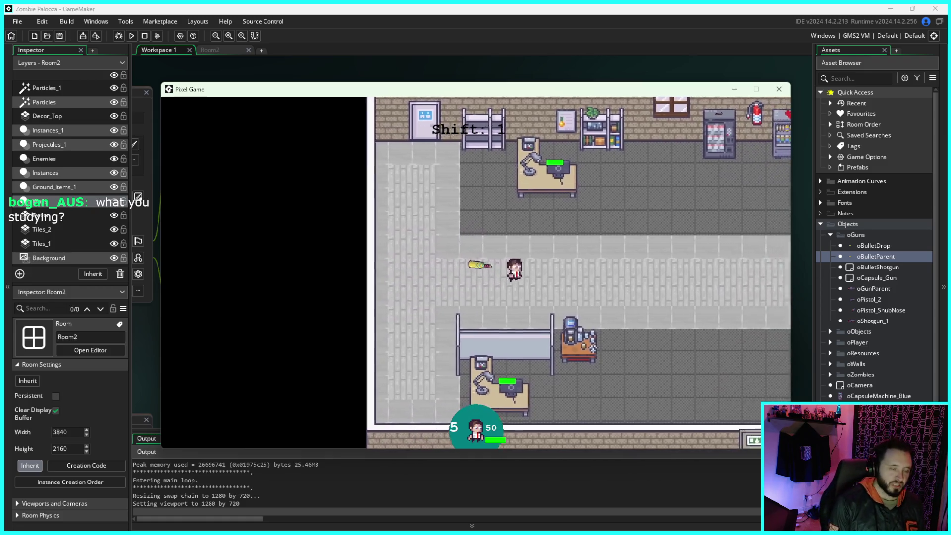
key("s")
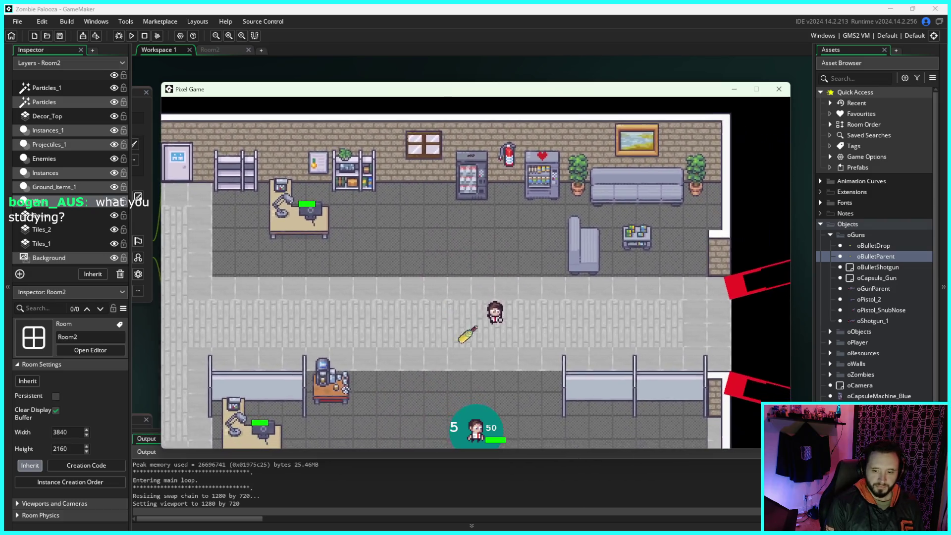
key("s")
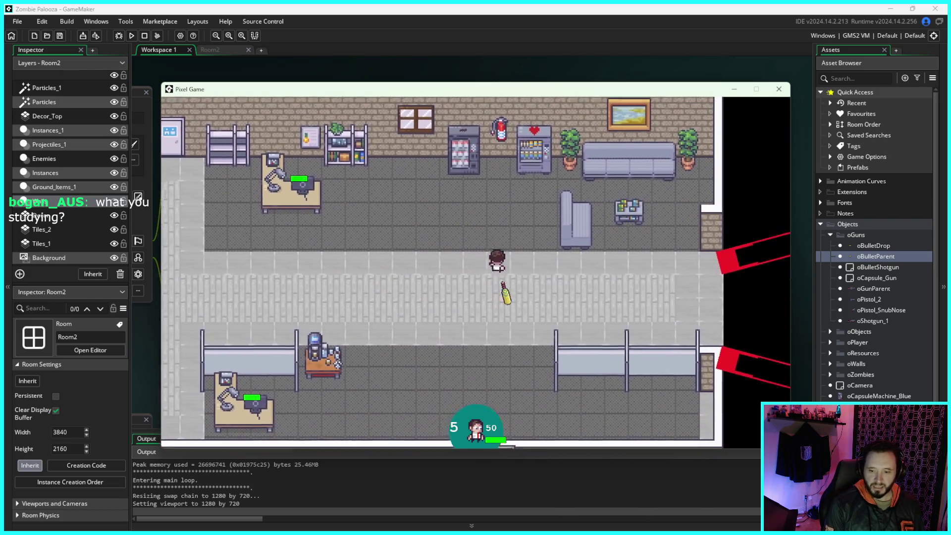
key("s")
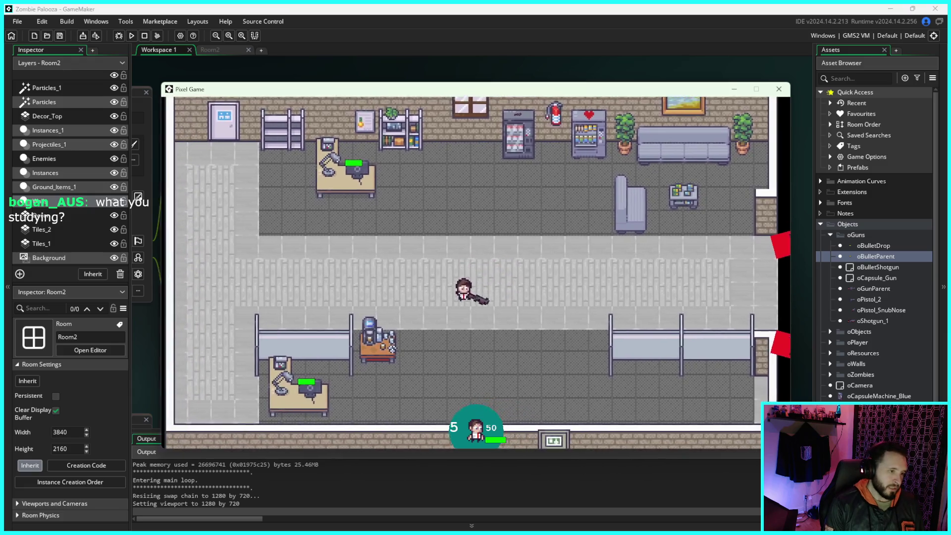
key("s")
key("a")
key("w")
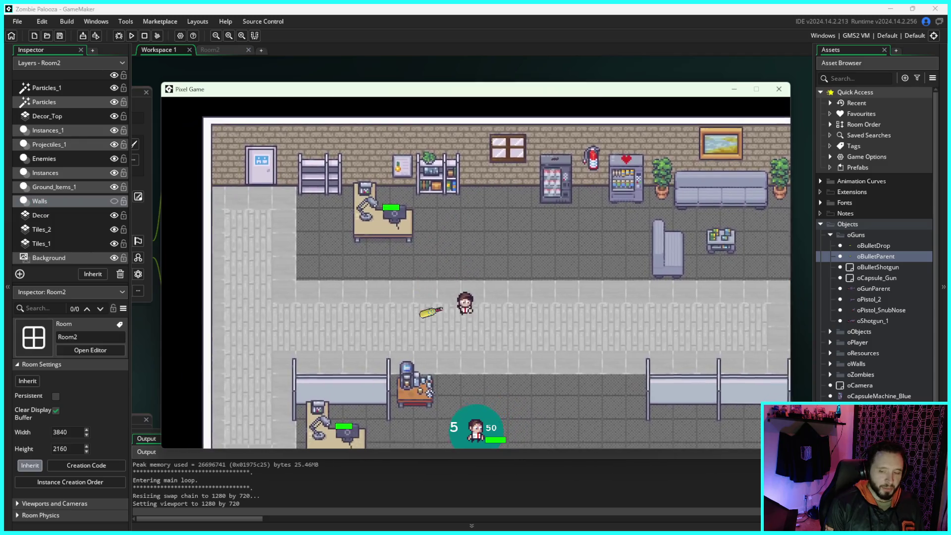
key("s")
key("d")
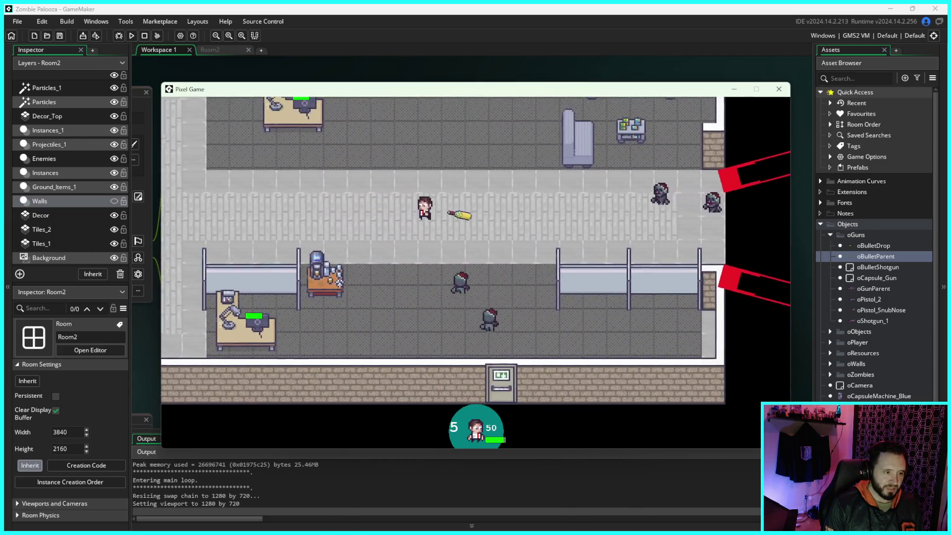
key("s")
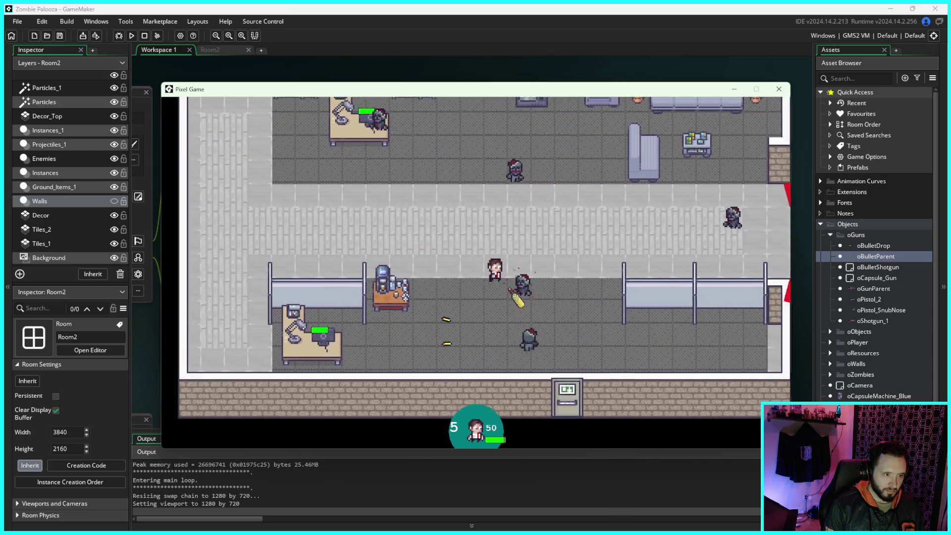
- Dodge among the zombies near the lower desks until the counter reads Shift: 2
key("s")
key("d")
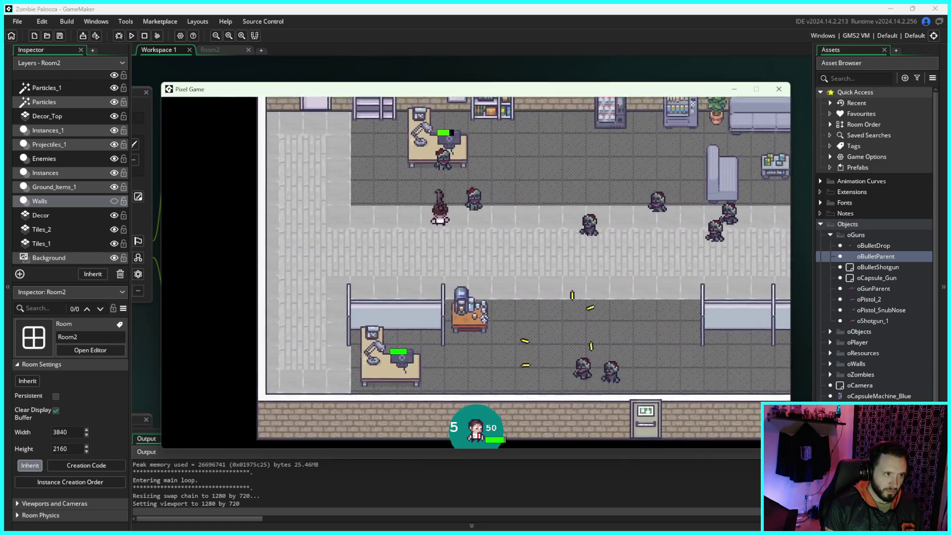
key("s")
key("a")
key("s")
key("d")
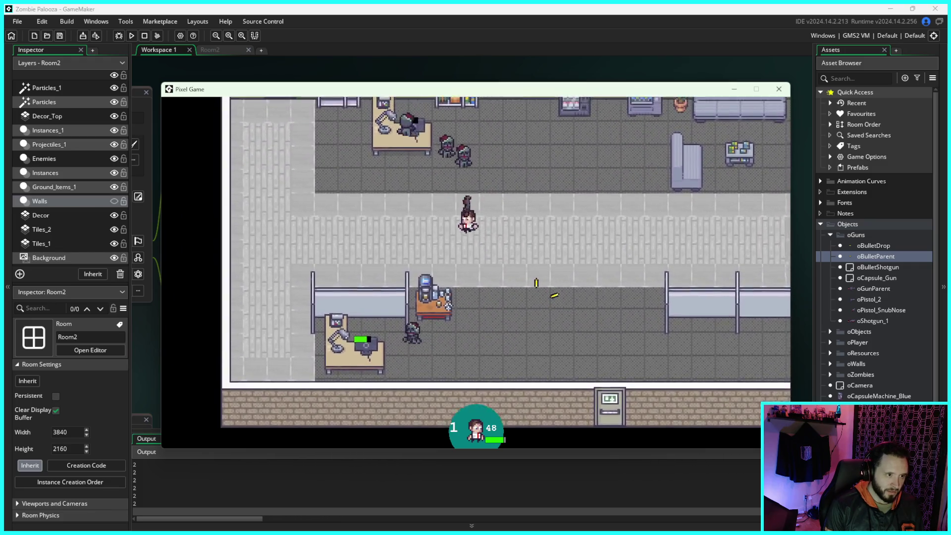
key("a")
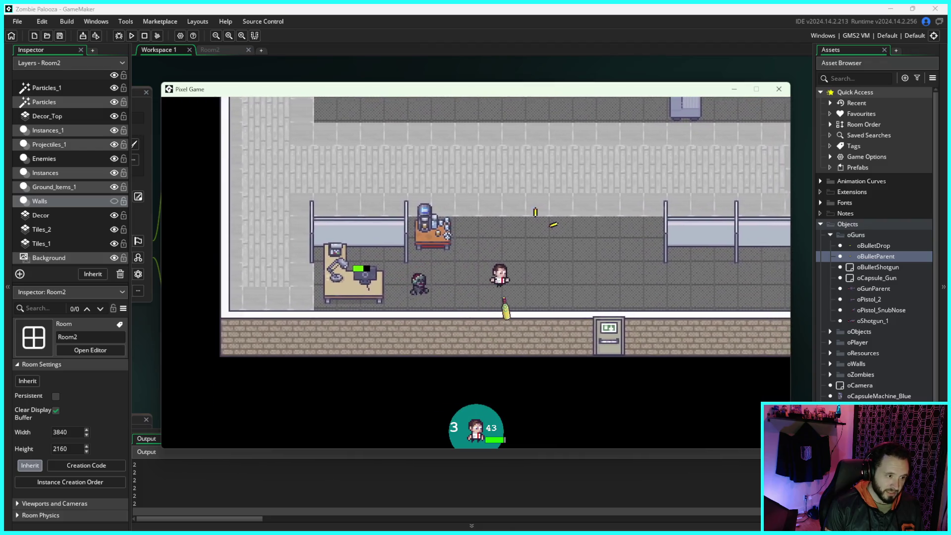
key("w")
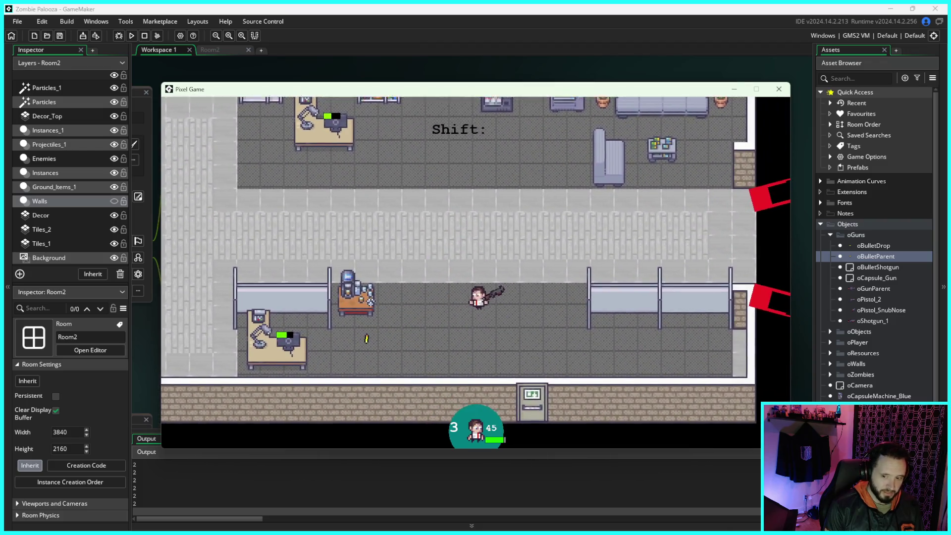
key("w")
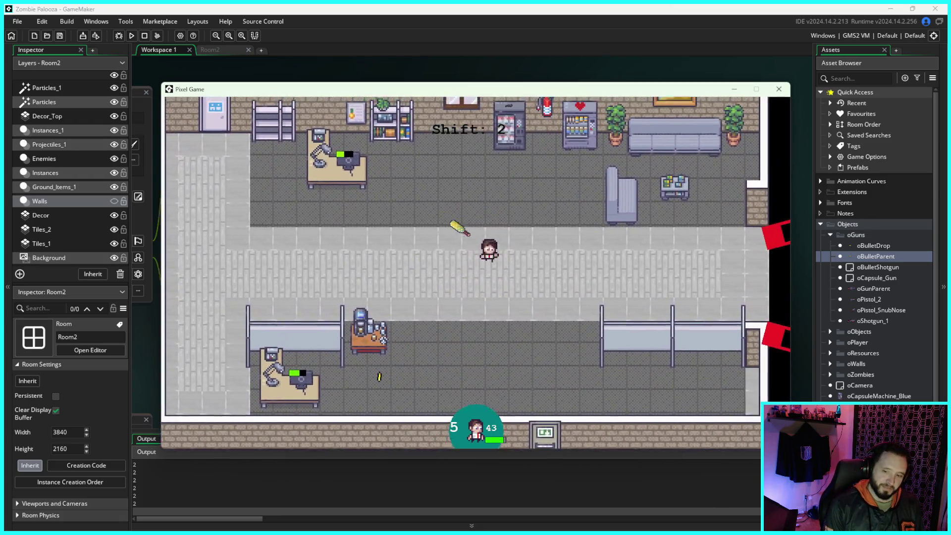
key("s")
key("a")
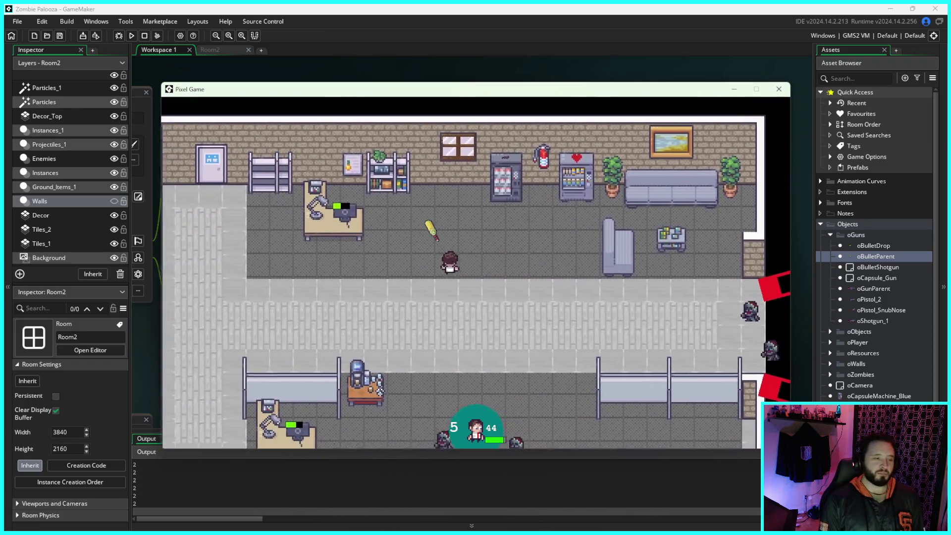
- Grab the gun and roam the lower office past the water-cooler desk
key("a")
key("s")
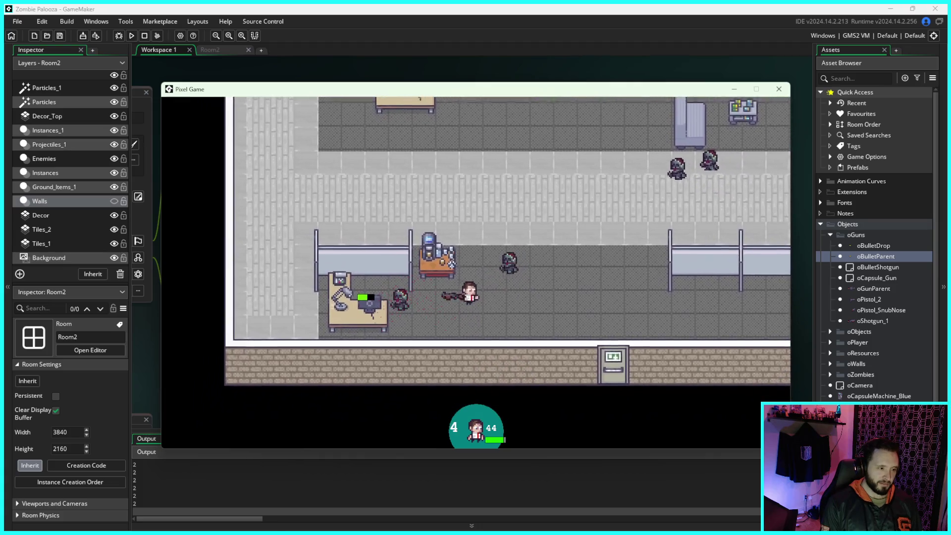
key("d")
key("w")
key("a")
key("s")
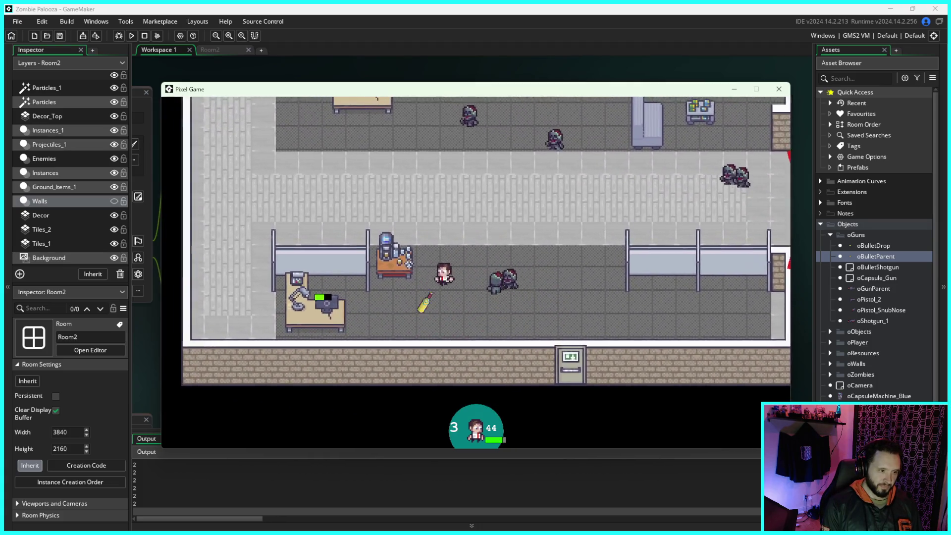
key("w")
key("a")
key("s")
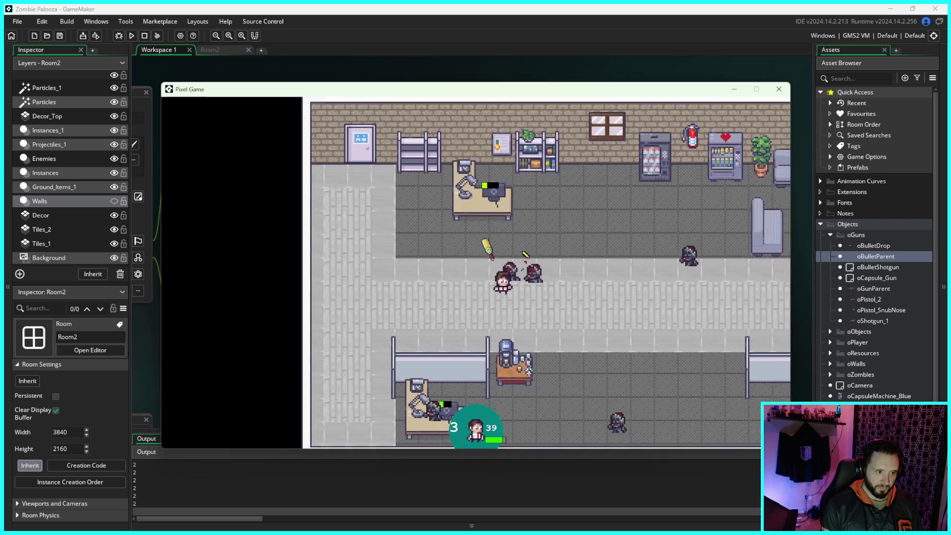
key("s")
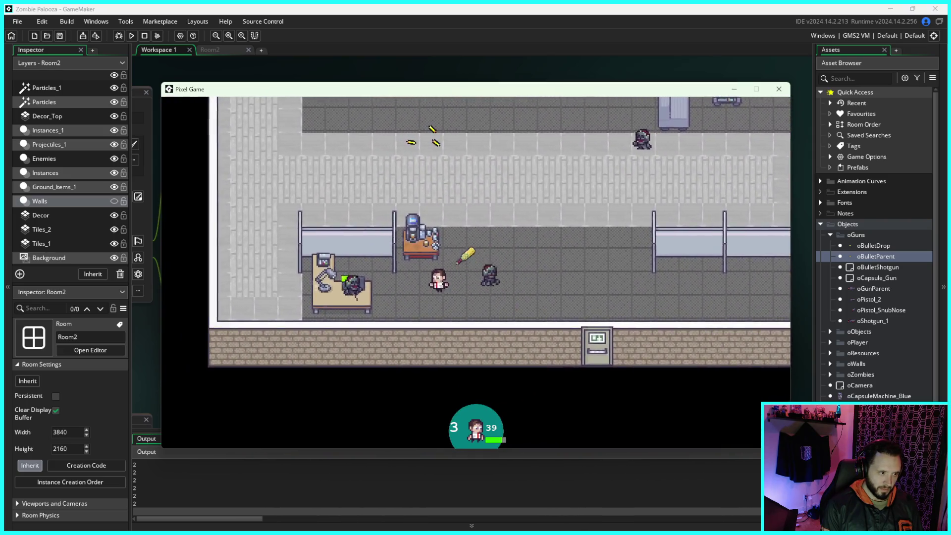
key("s")
key("a")
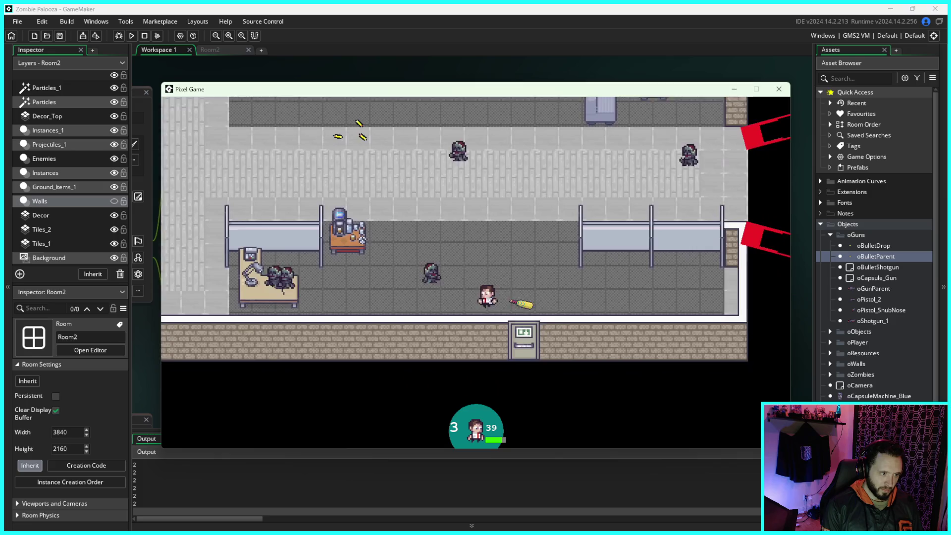
key("w")
key("d")
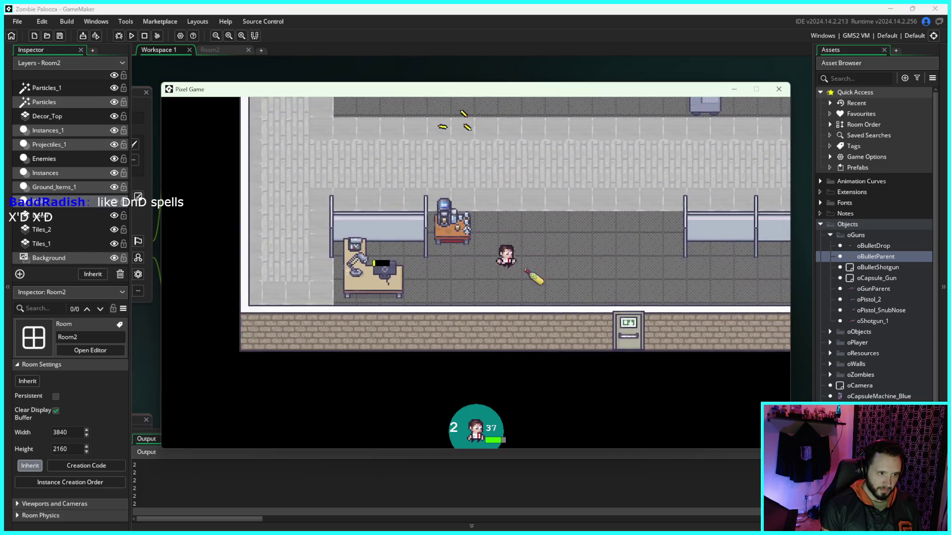
- Move along the corridor and swap the held gun for the dropped yellow gun
key("d")
key("s")
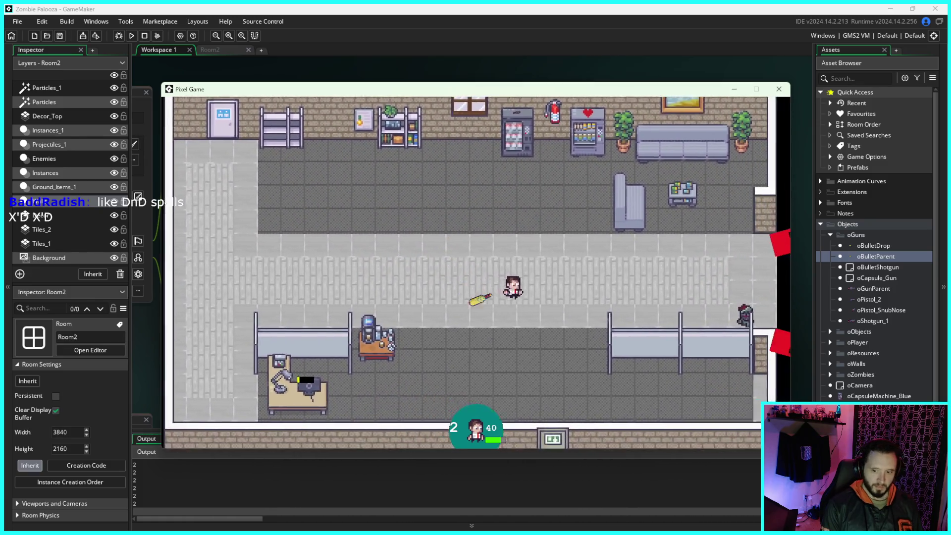
key("w")
key("a")
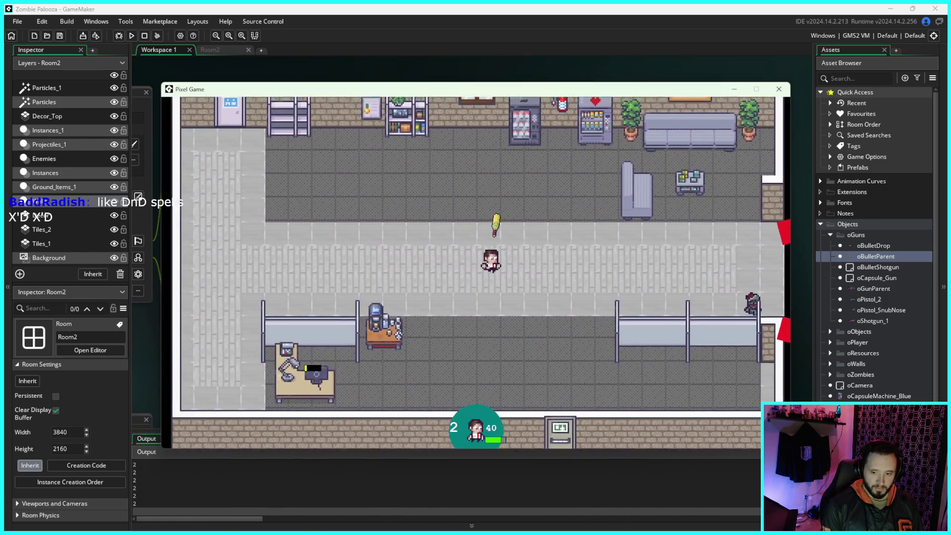
key("s")
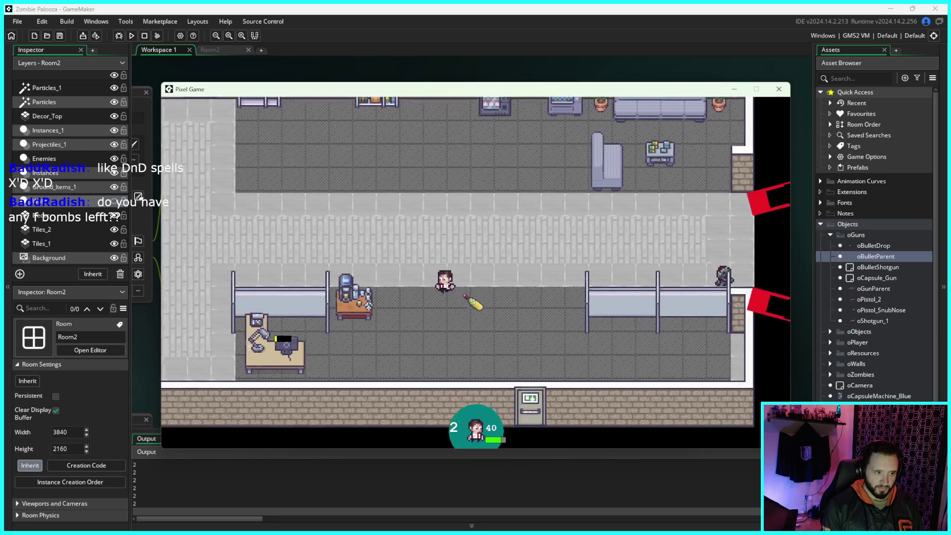
key("w")
key("d")
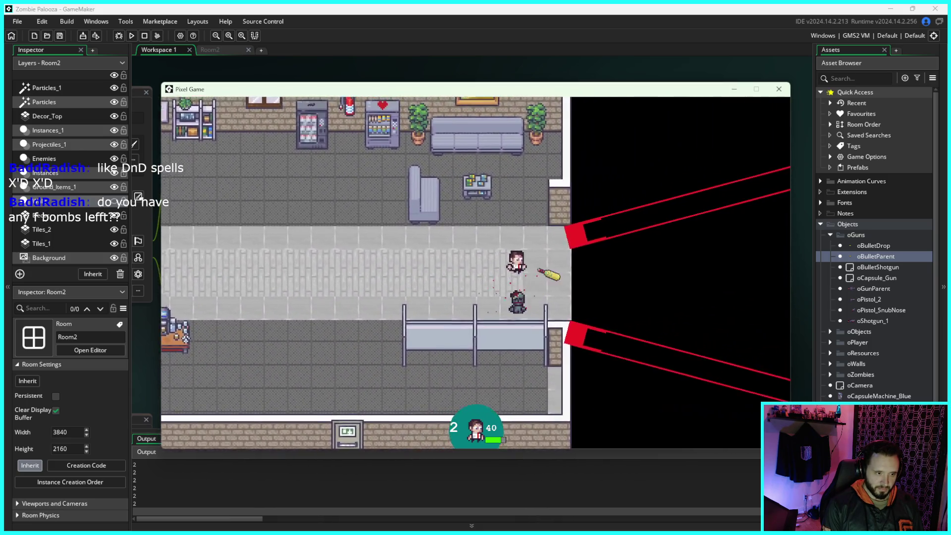
key("s")
key("a")
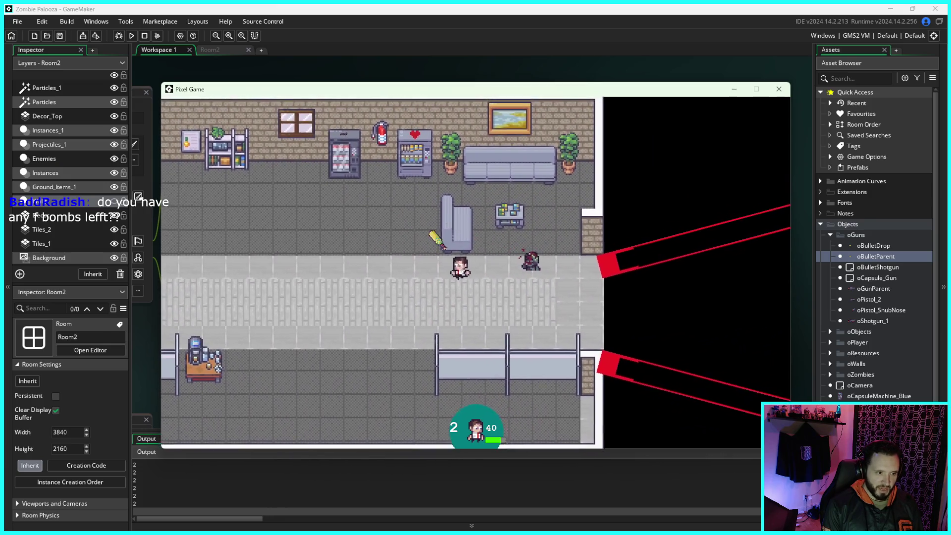
key("s")
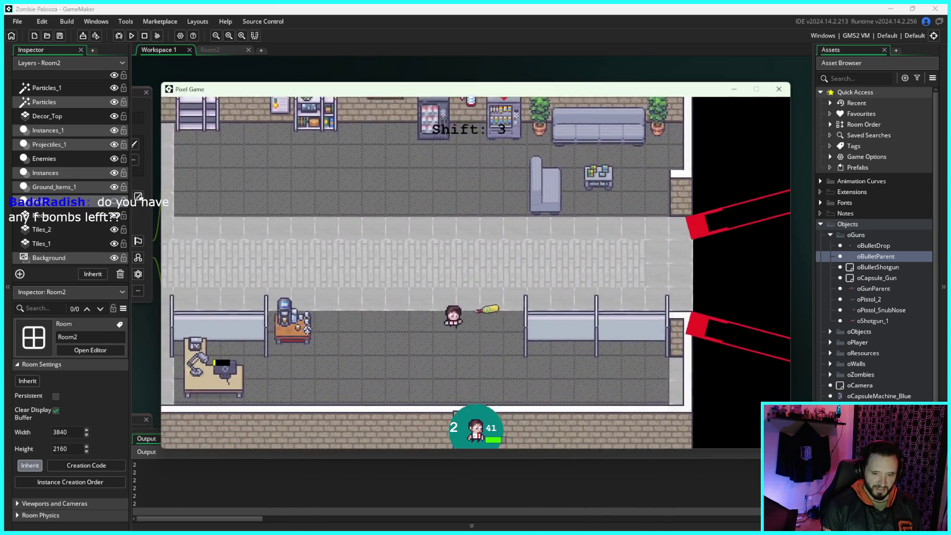
key("q")
key("w")
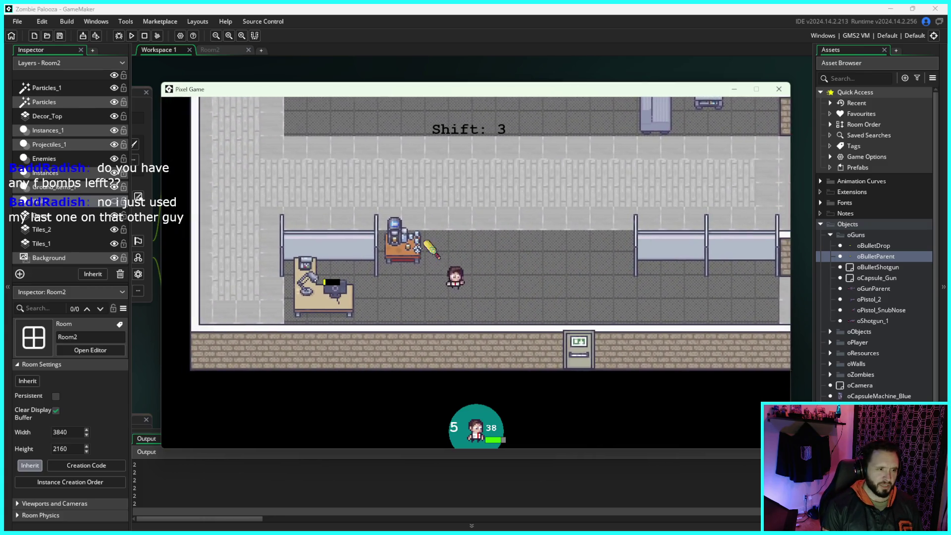
key("s")
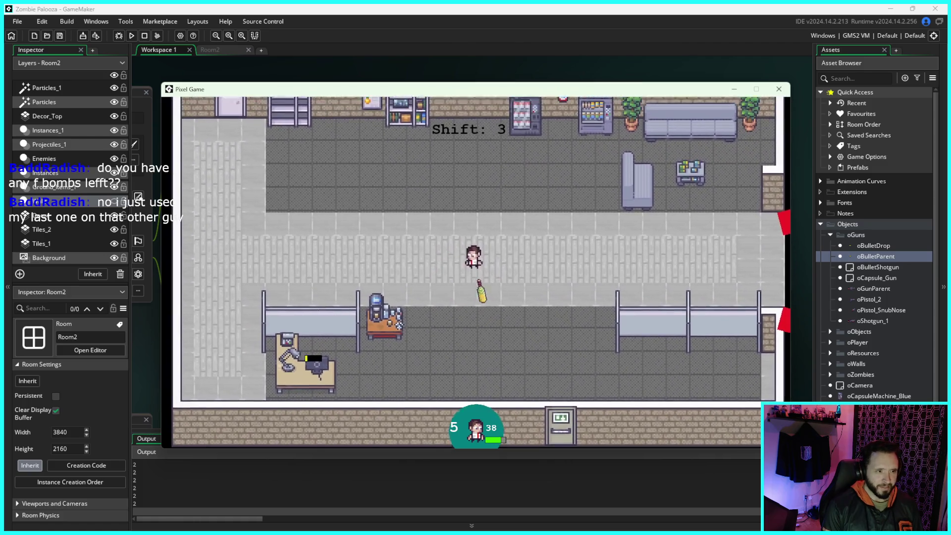
- Retreat down-left from the approaching zombies while firing at them
key("d")
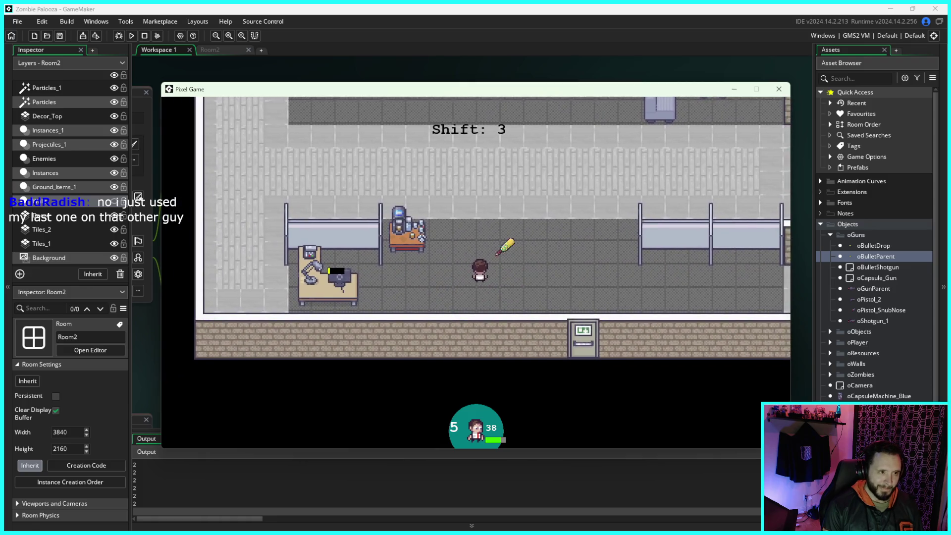
key("s")
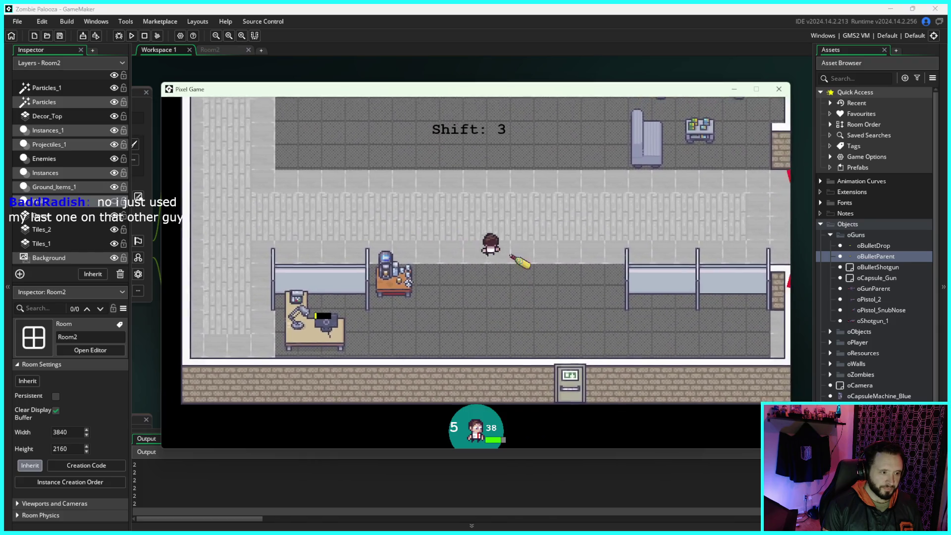
key("a")
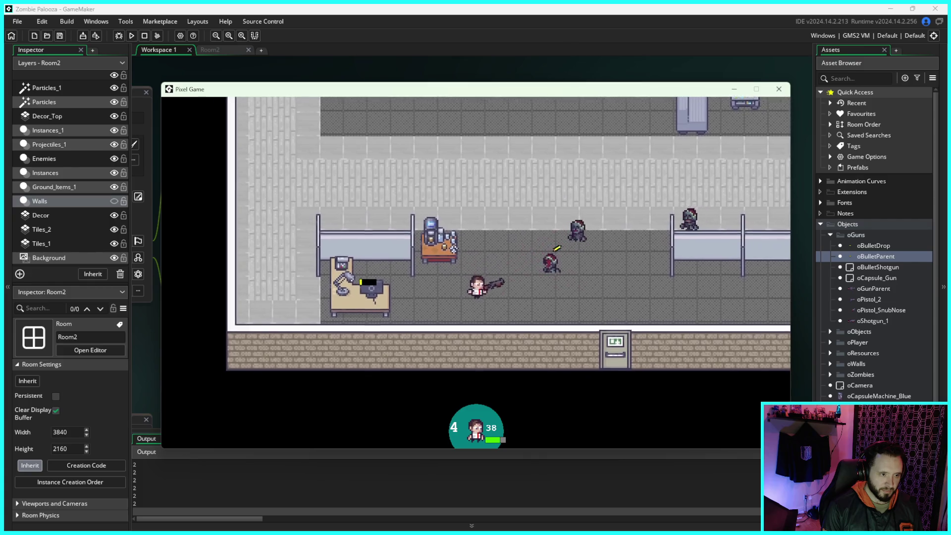
key("s")
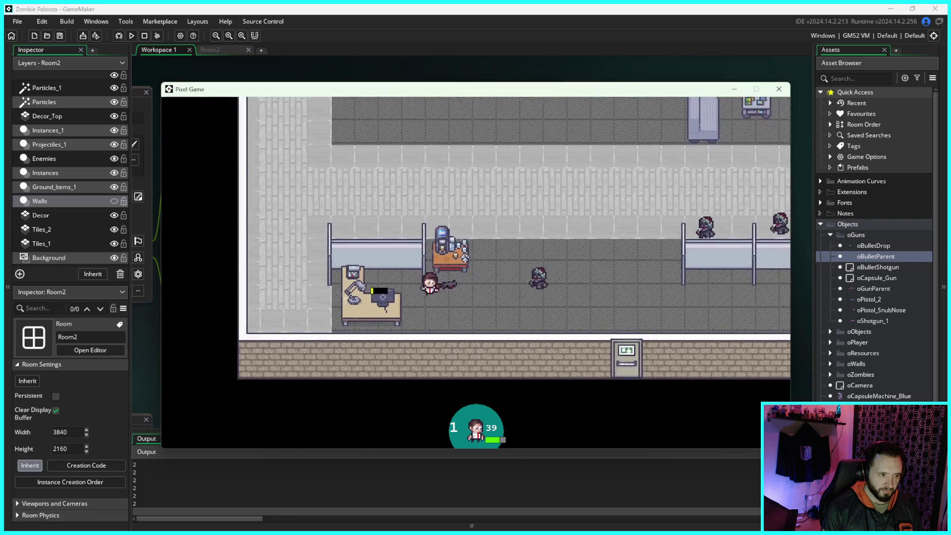
key("a")
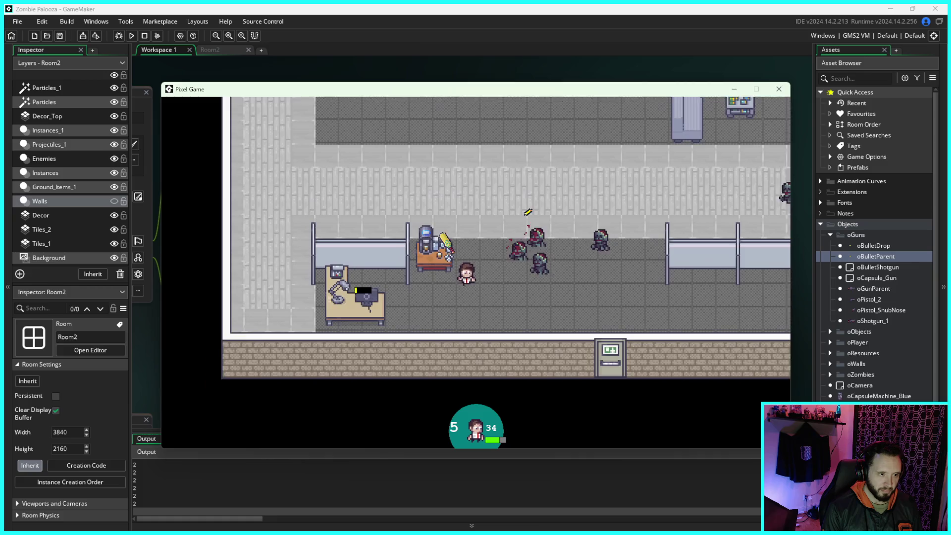
key("d")
key("s")
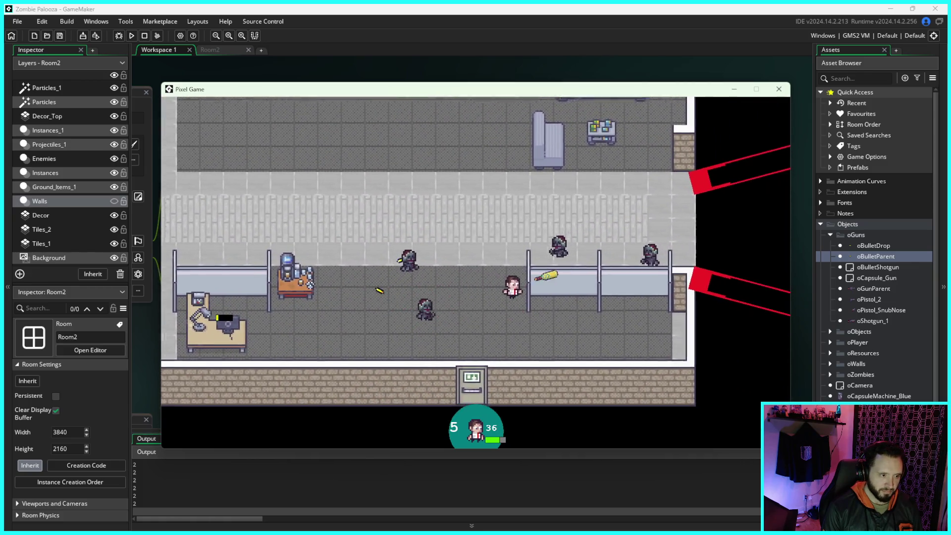
key("a")
key("s")
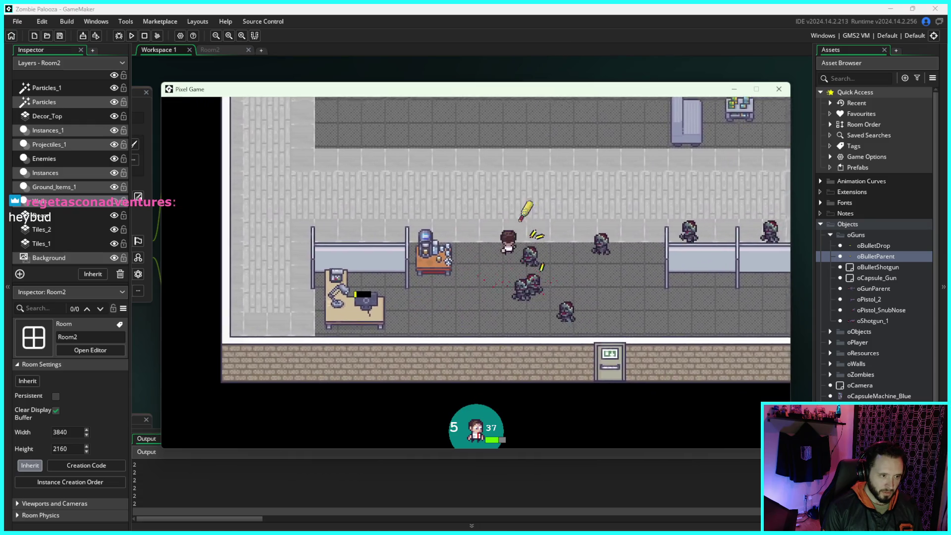
key("s")
key("a")
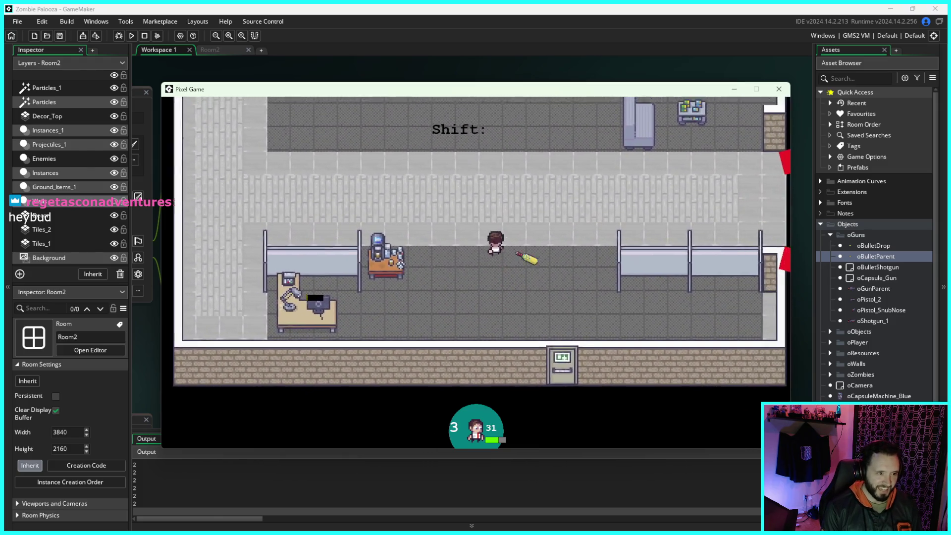
- Patrol the corridor shooting a nearby zombie, then close the game window
key("w")
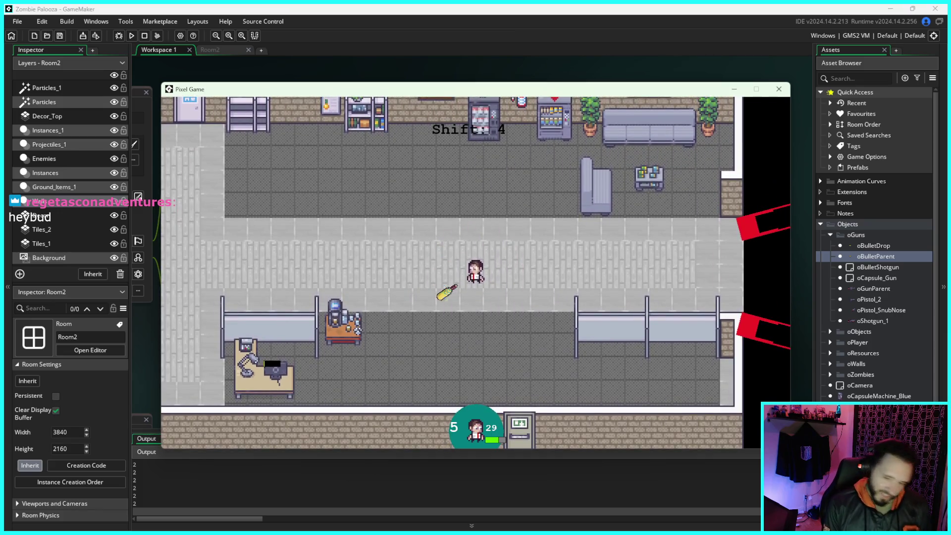
key("s")
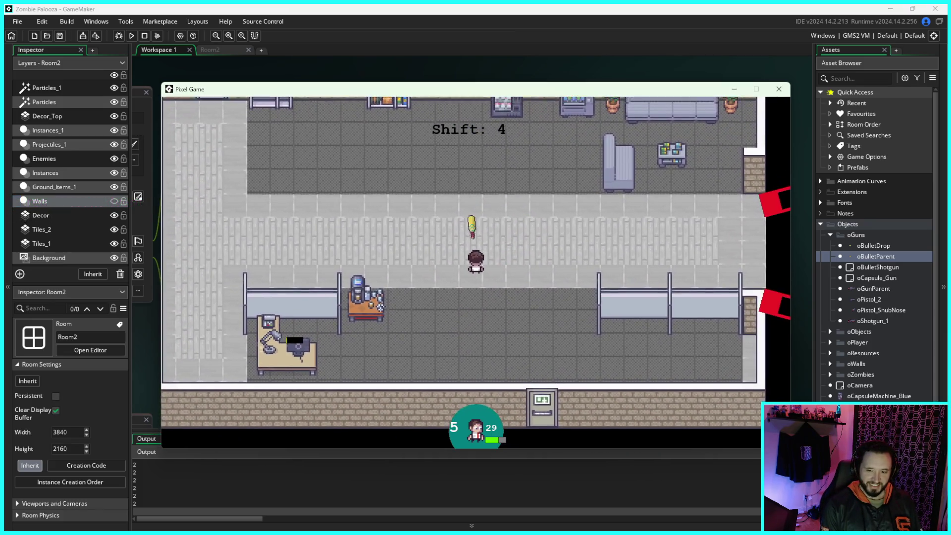
key("a")
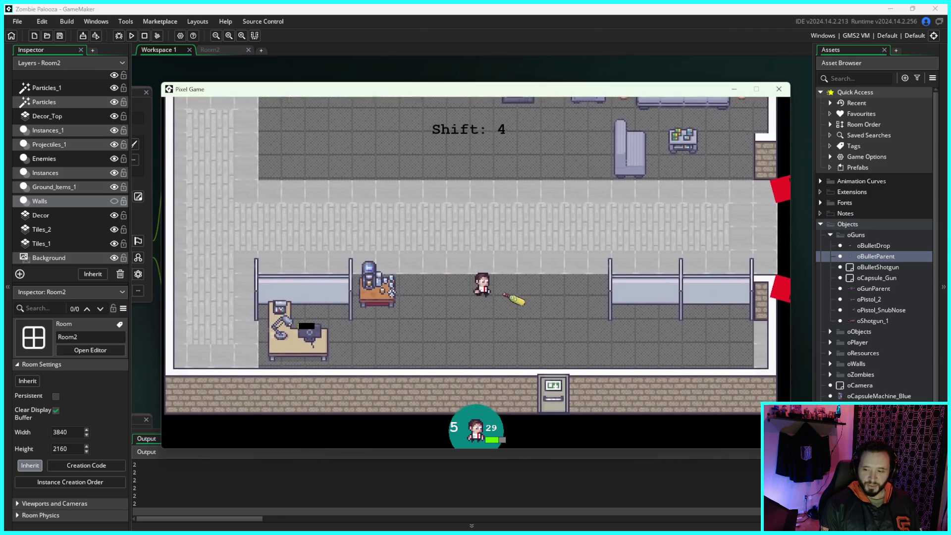
key("w")
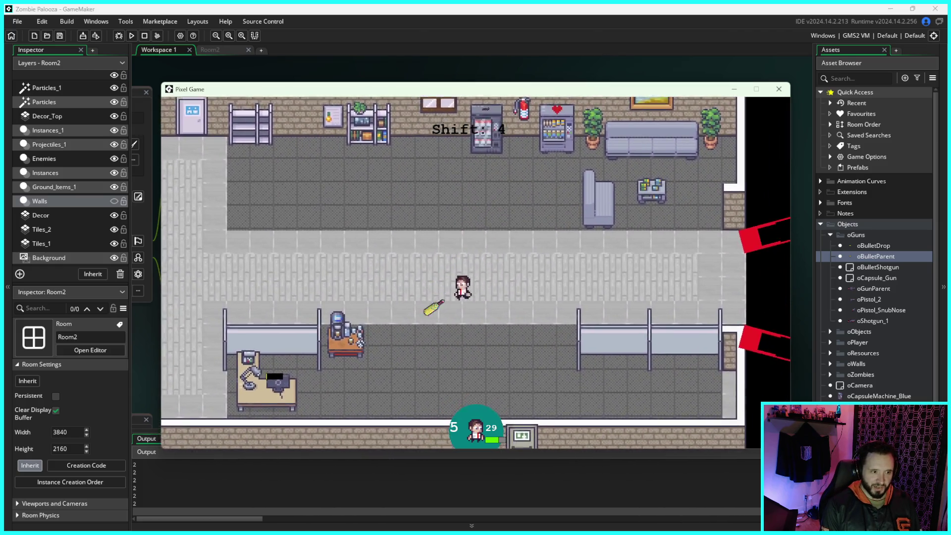
key("s")
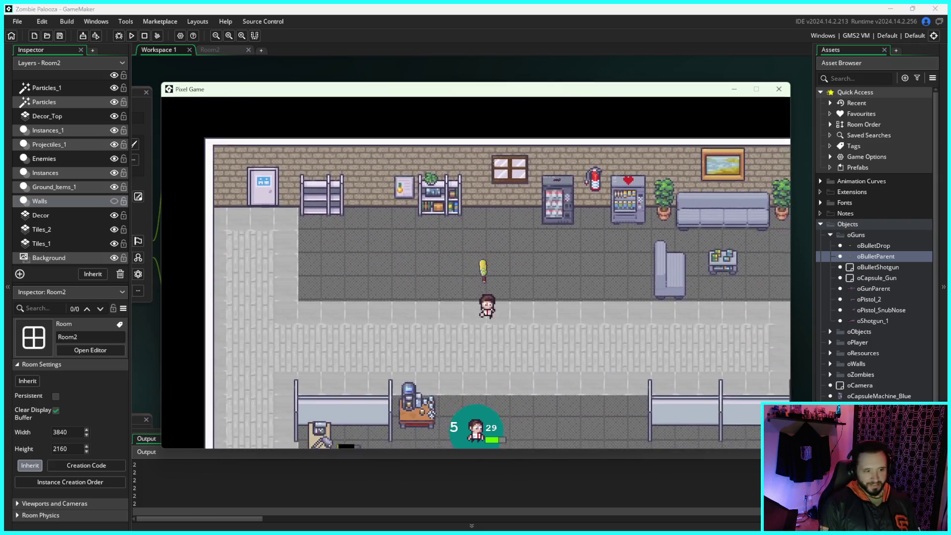
key("s")
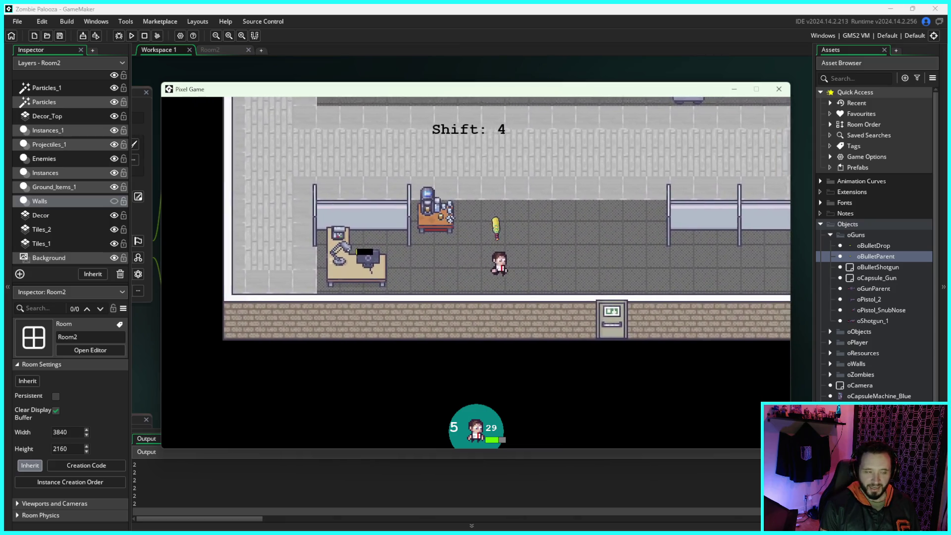
key("a")
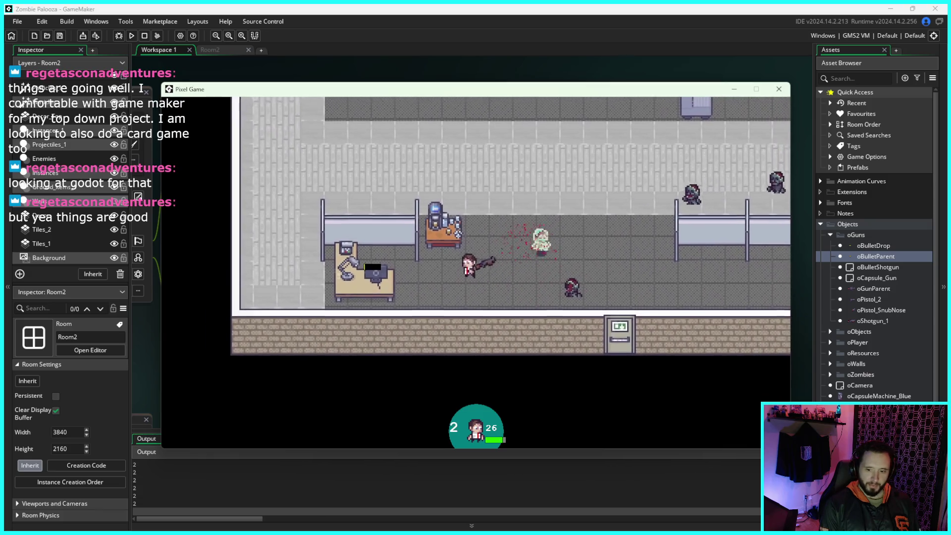
key("w")
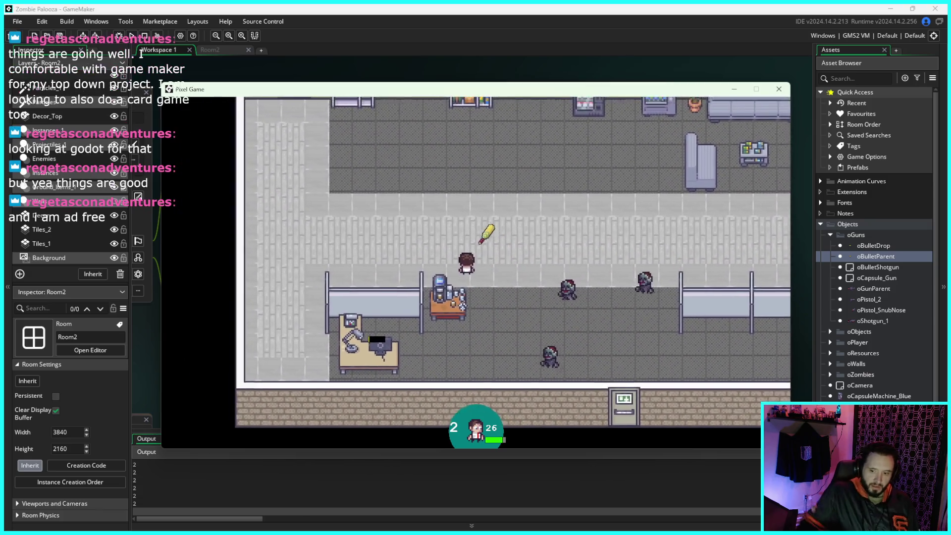
left_click(779, 90)
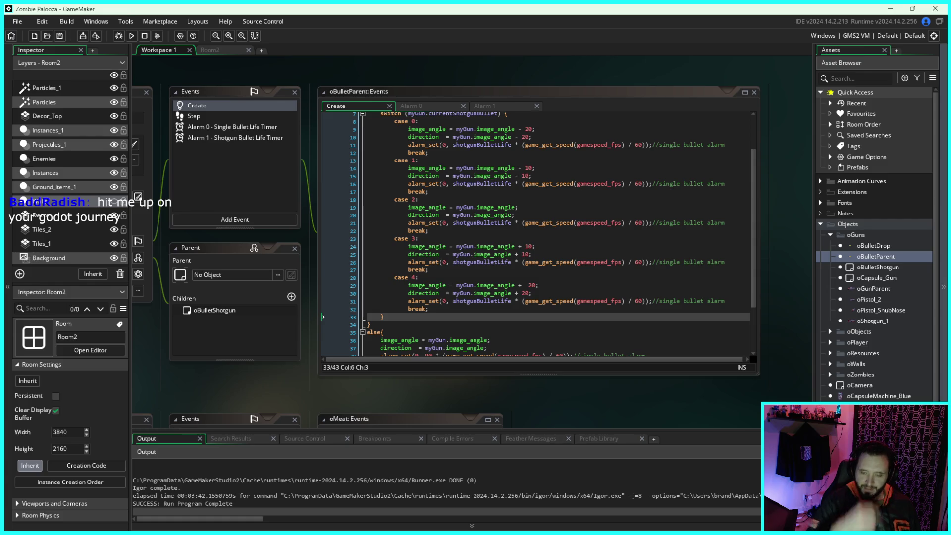
- Start a fresh build of the game for another play-test
left_click(132, 36)
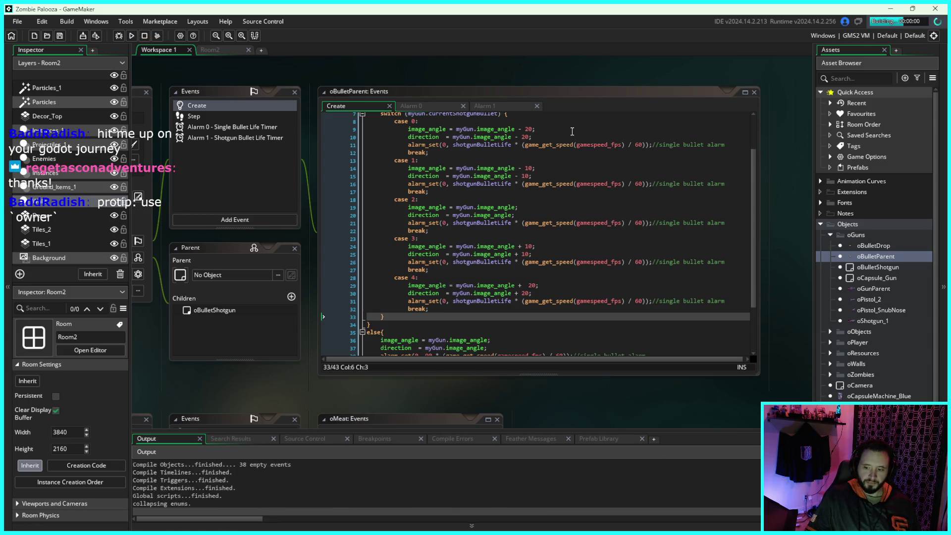
- Walk the player around the office toward the approaching zombies
key("d")
key("s")
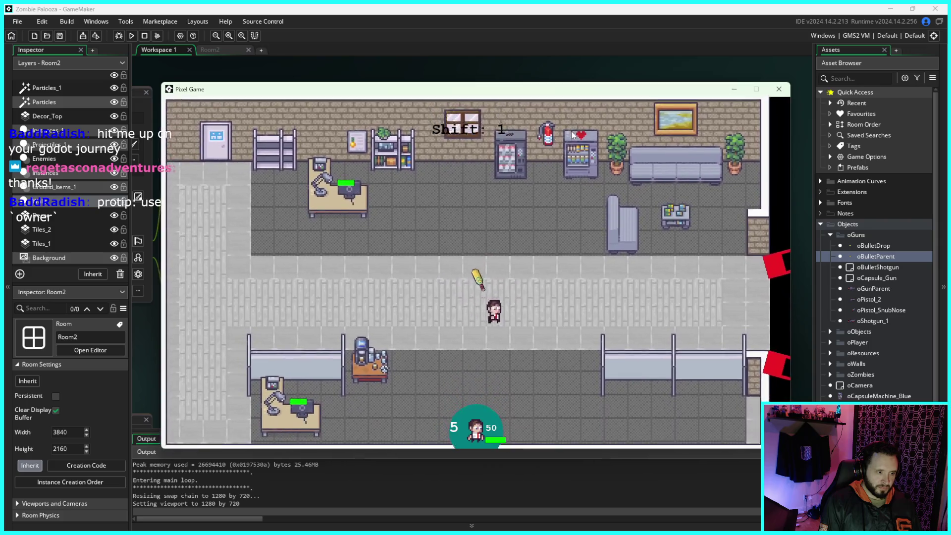
key("s")
key("a")
key("w")
key("a")
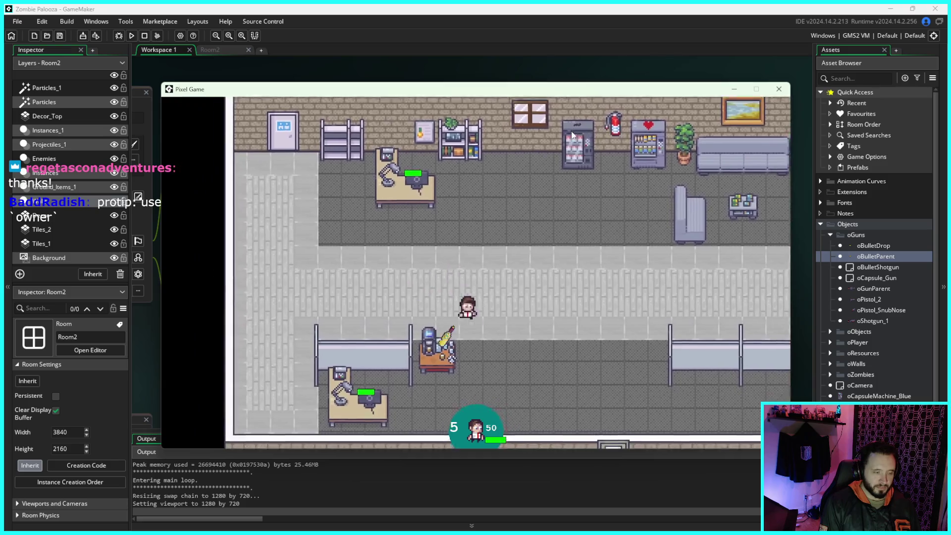
key("s")
key("d")
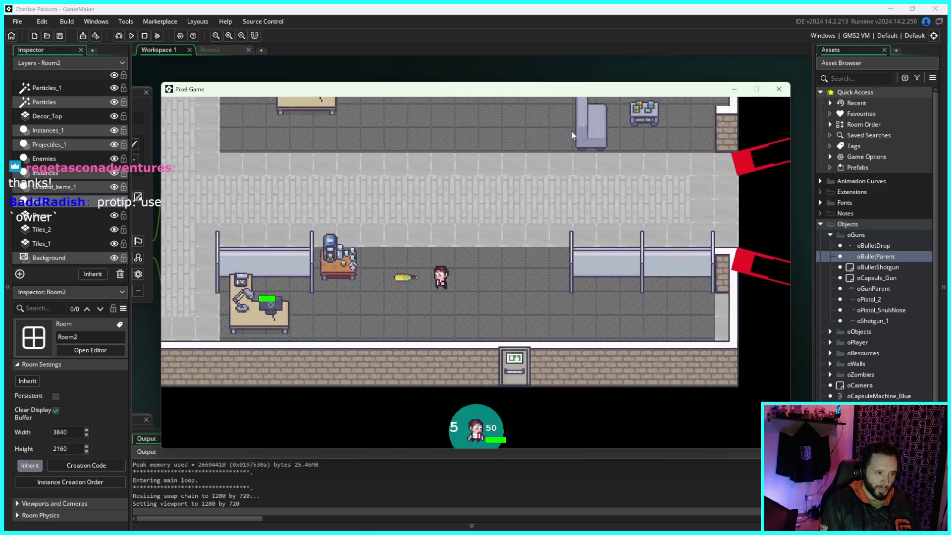
key("d")
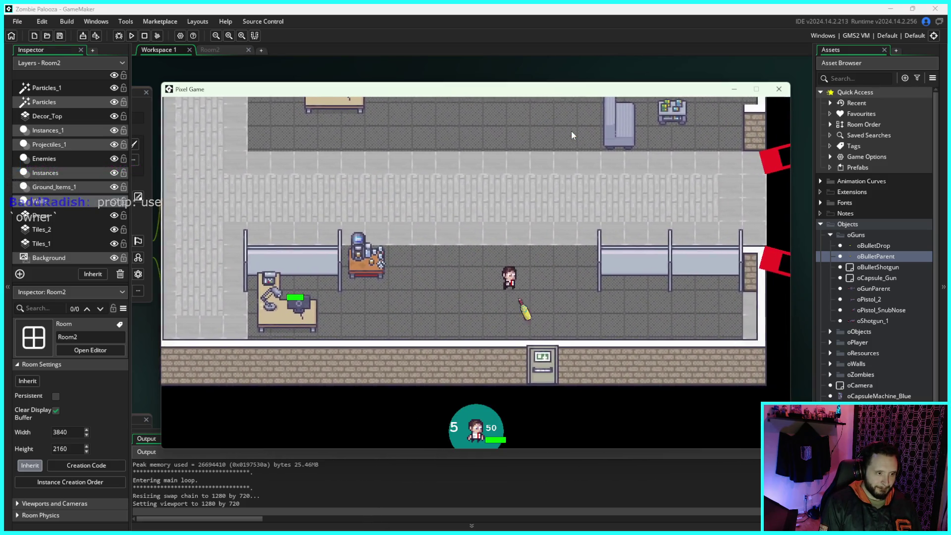
key("a")
key("d")
key("a")
key("s")
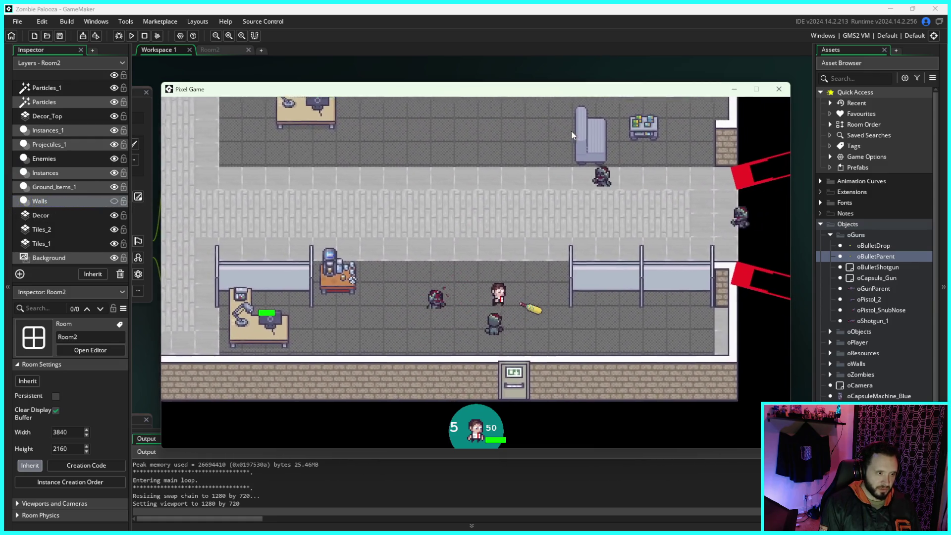
- Shoot the zombies while moving around, emptying the clip as Shift 2 begins
key("w")
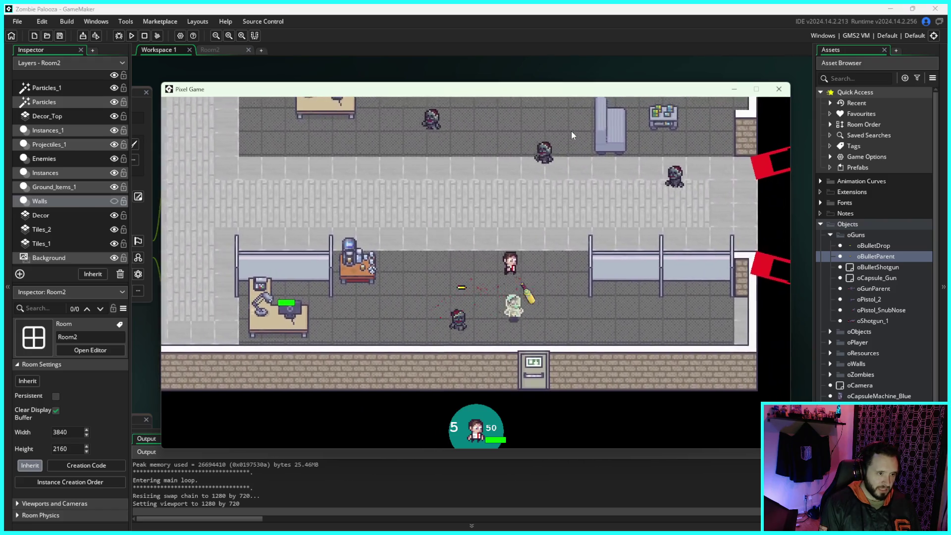
key("a")
key("w")
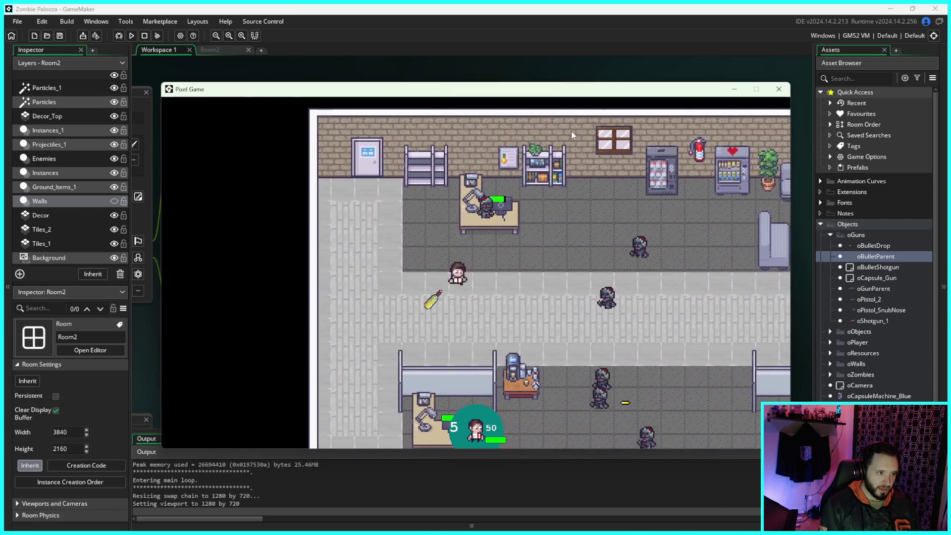
key("s")
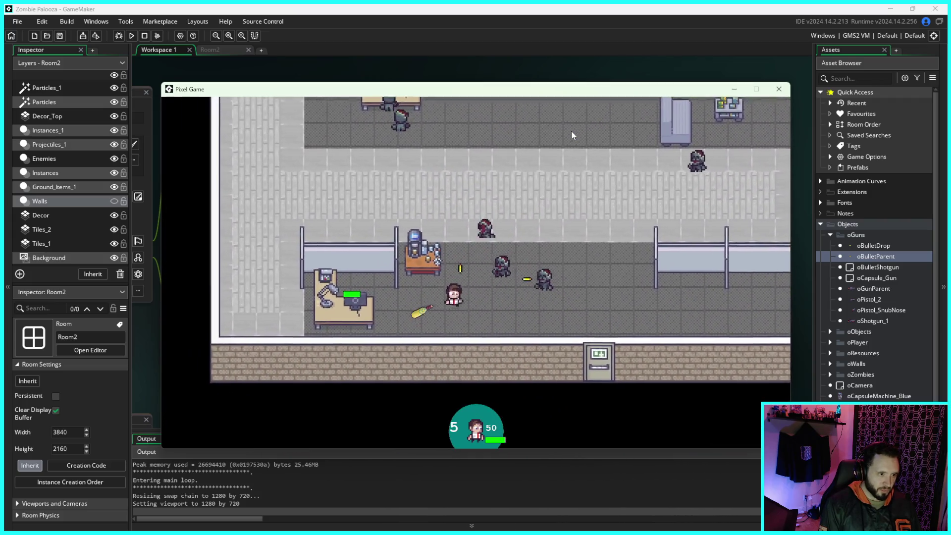
key("w")
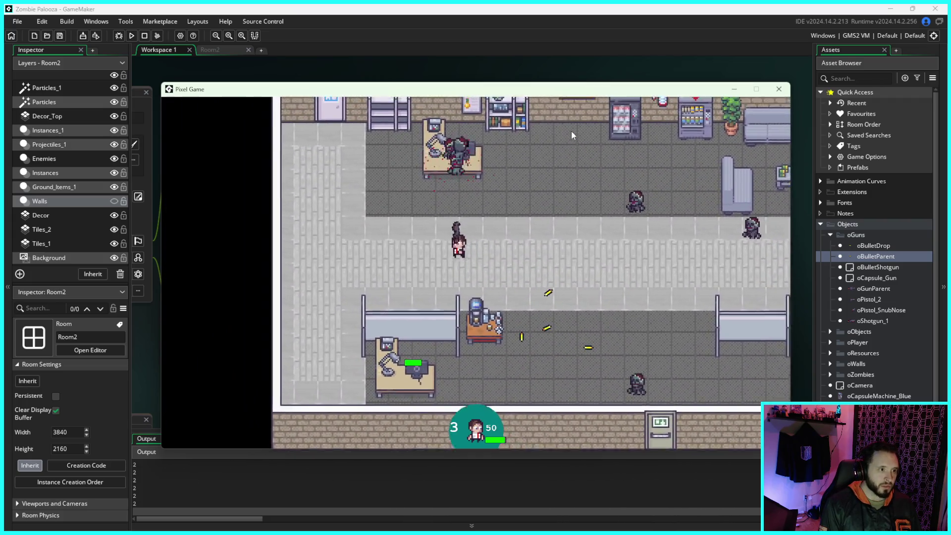
key("s")
key("d")
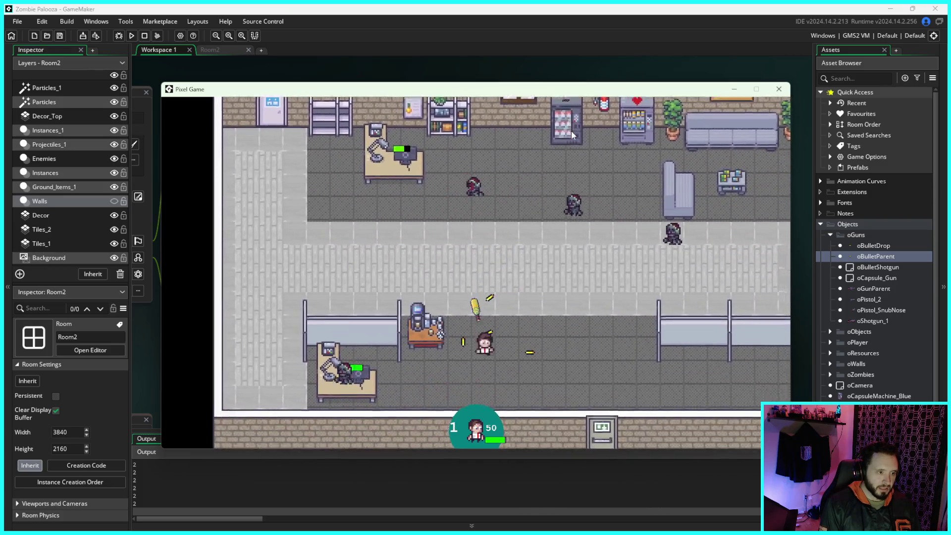
key("w")
key("r")
left_click(572, 131)
key("d")
key("s")
left_click(572, 131)
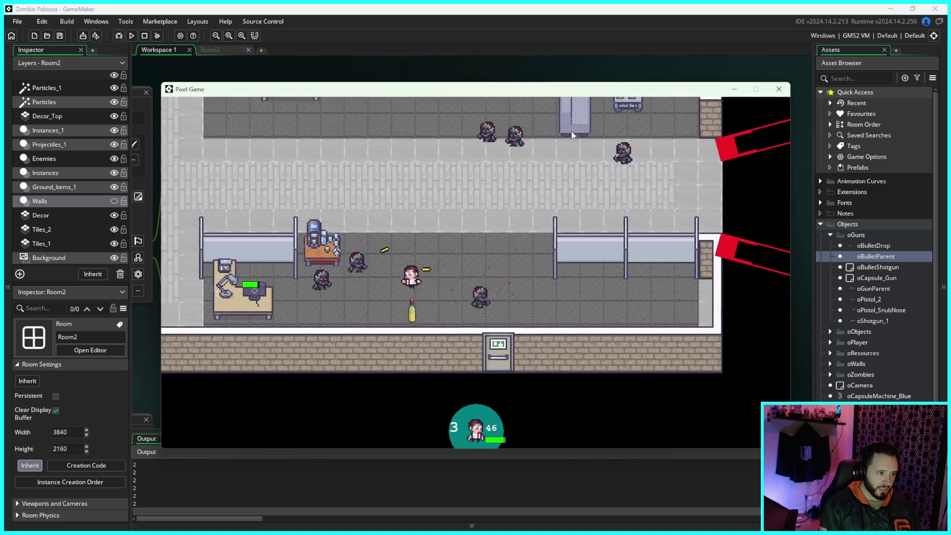
key("d")
key("w")
left_click(571, 130)
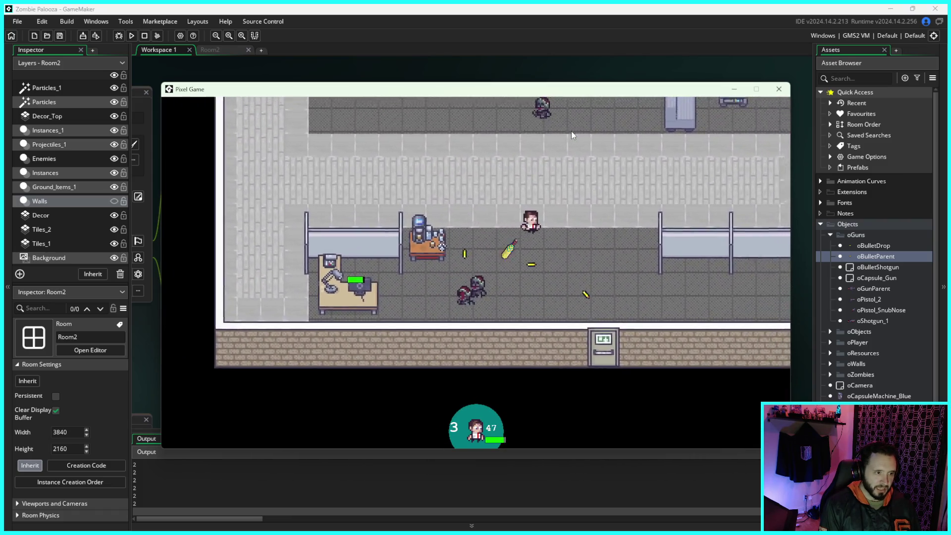
key("w")
key("a")
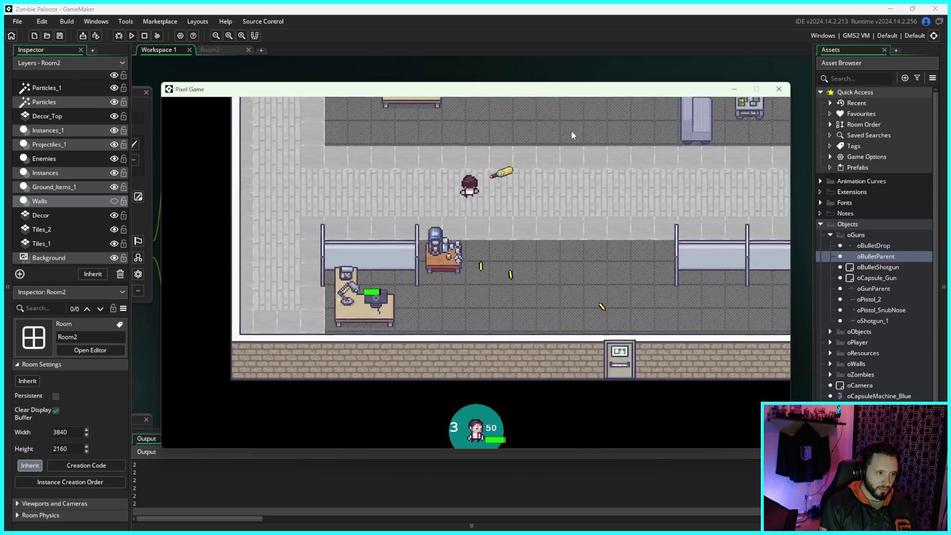
key("a")
left_click(571, 131)
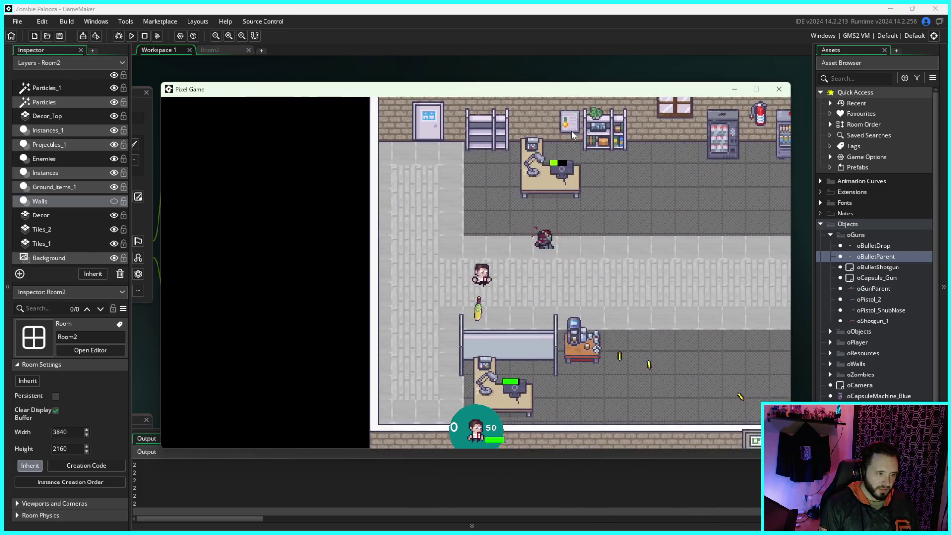
key("s")
key("d")
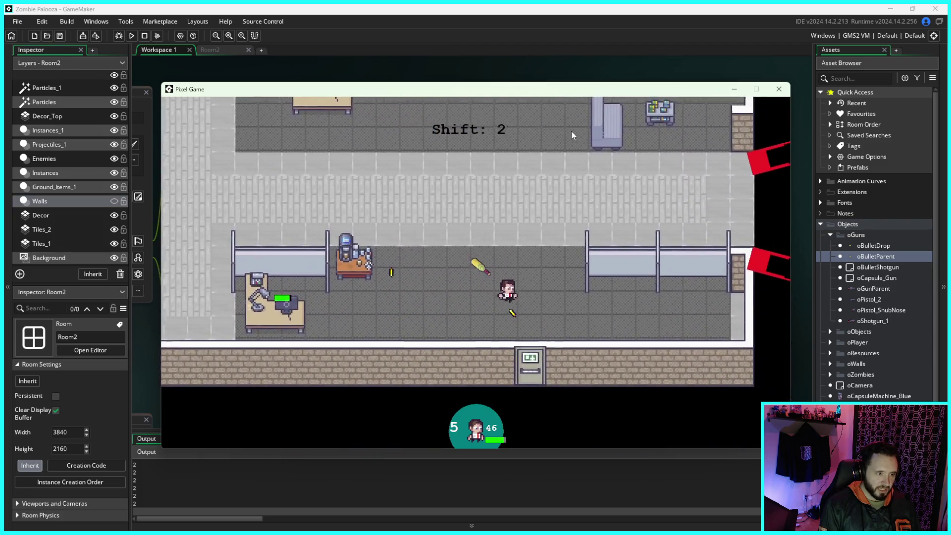
key("w")
key("a")
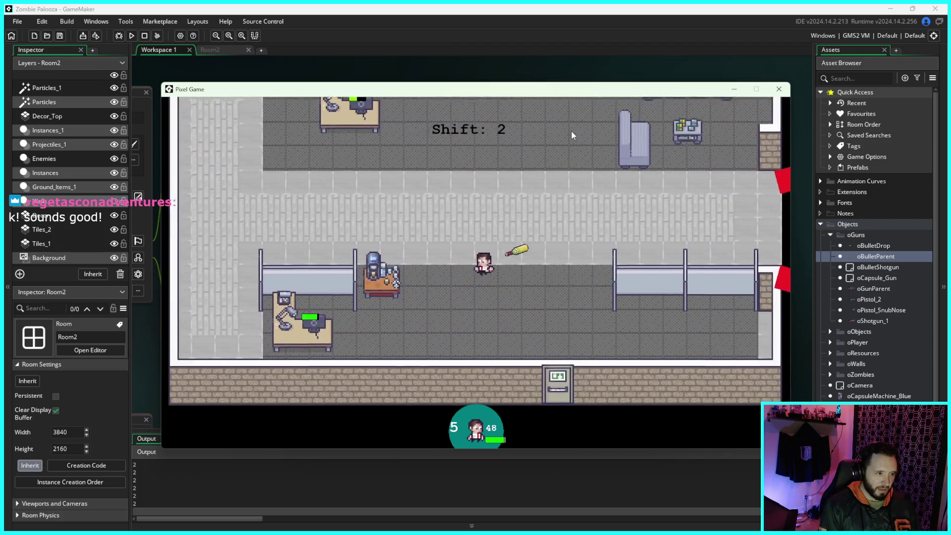
key("a")
- Walk through the upper room and along the corridor, then close the game
key("d")
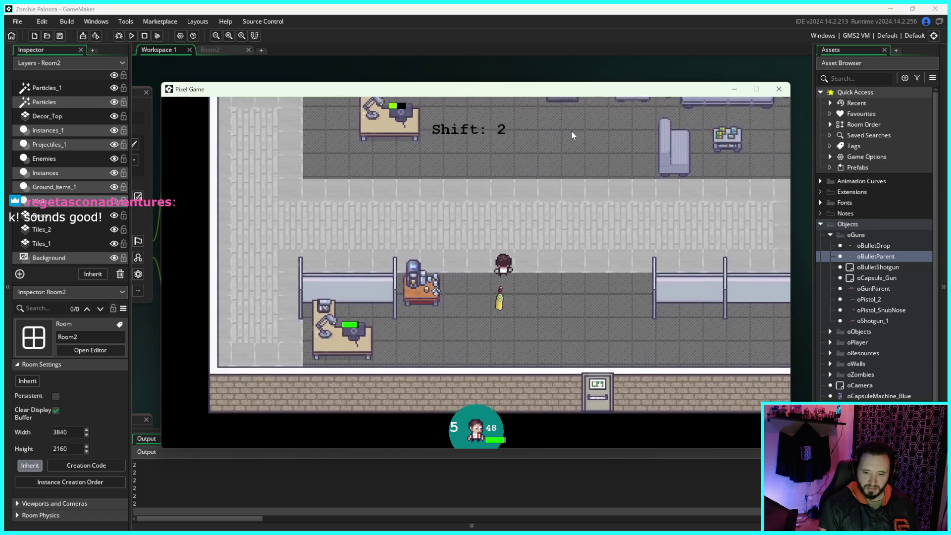
key("w")
key("d")
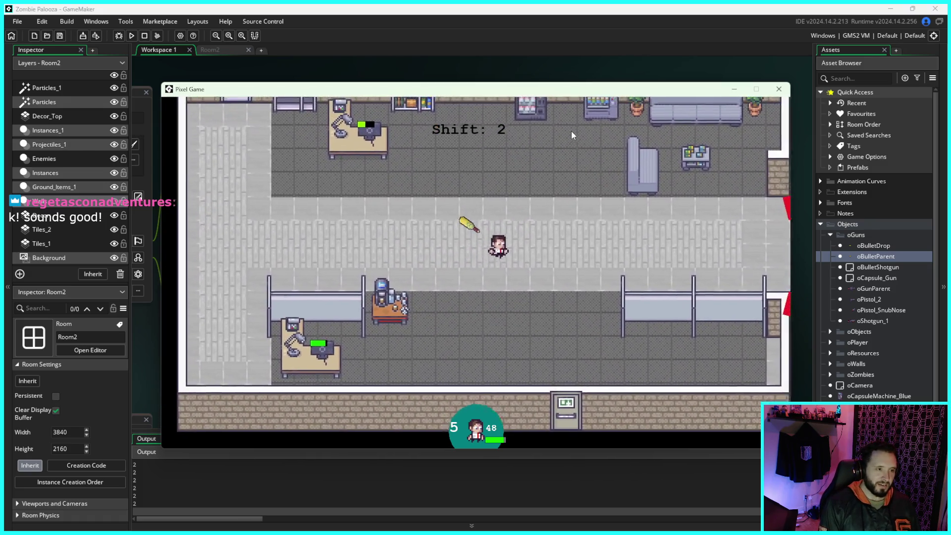
key("w")
key("d")
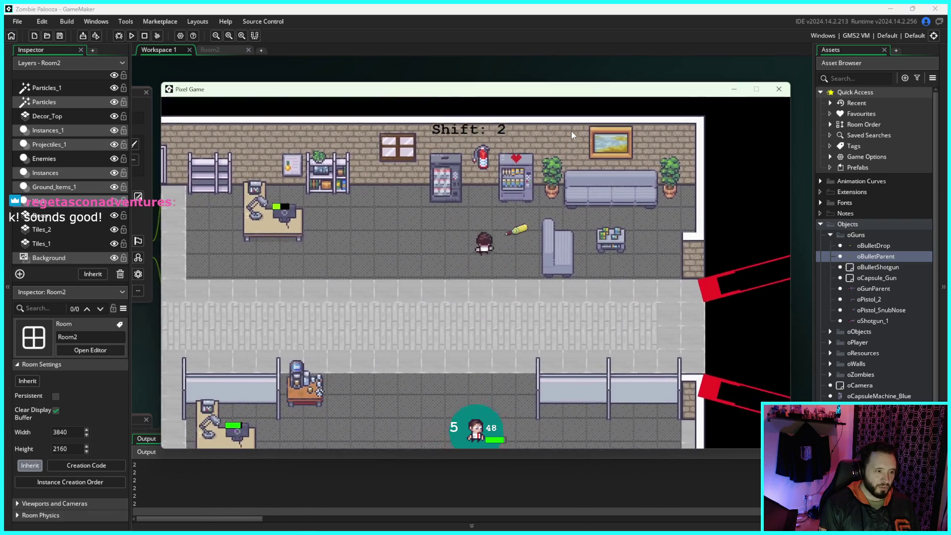
key("s")
key("d")
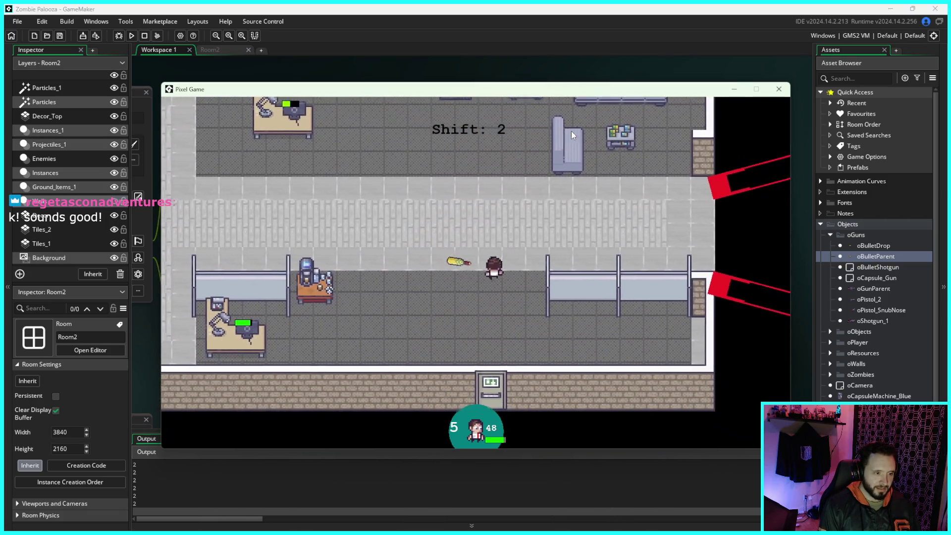
key("a")
key("w")
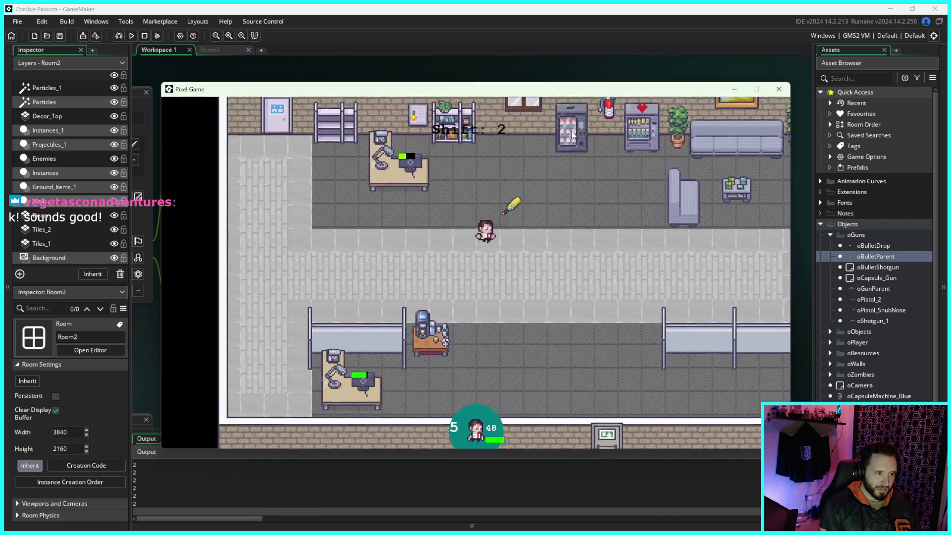
key("a")
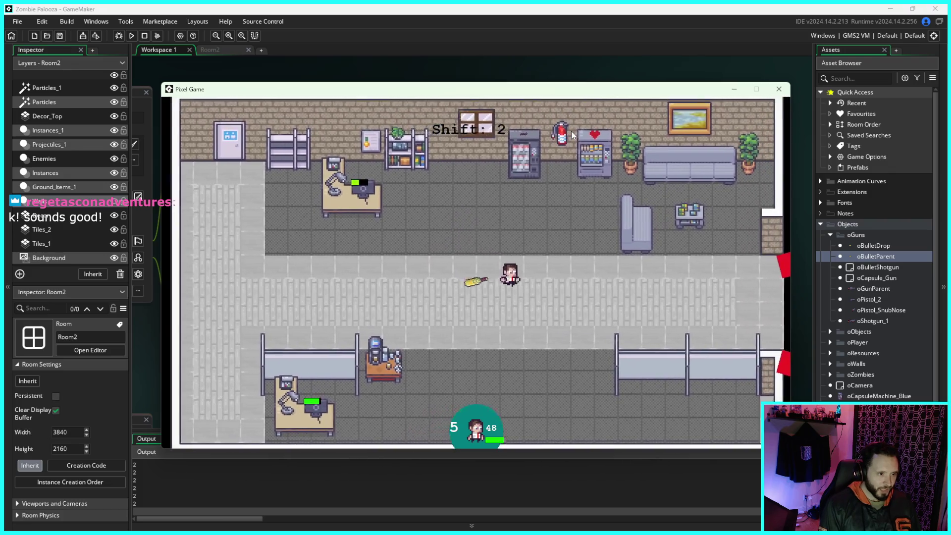
key("a")
key("s")
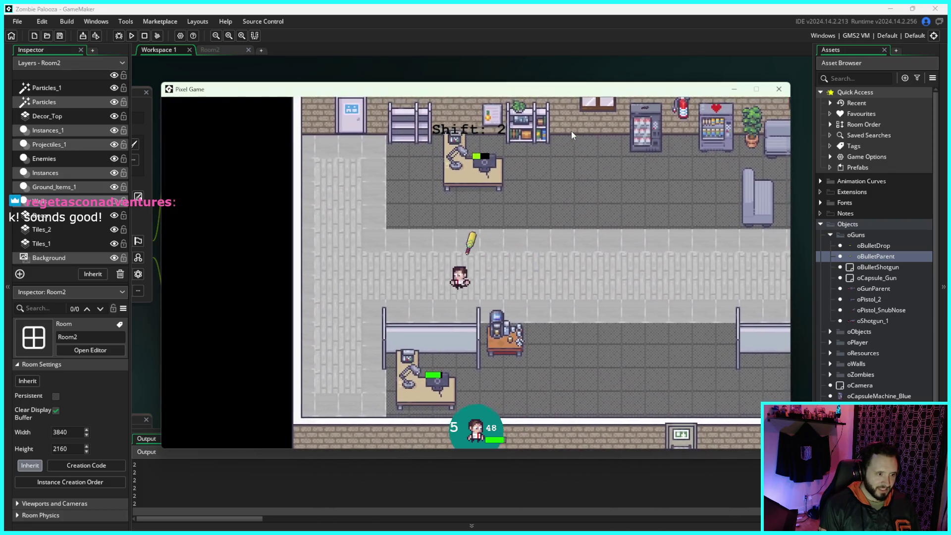
key("d")
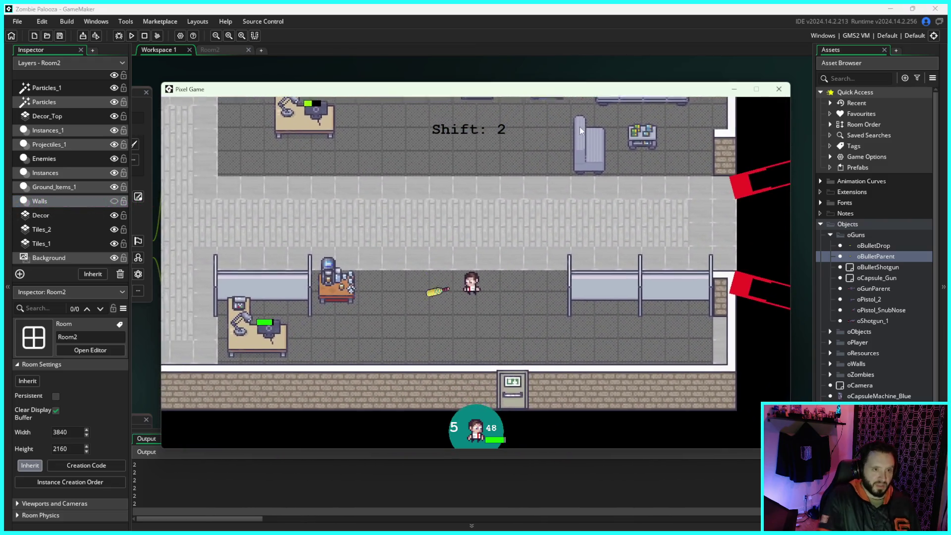
left_click(778, 90)
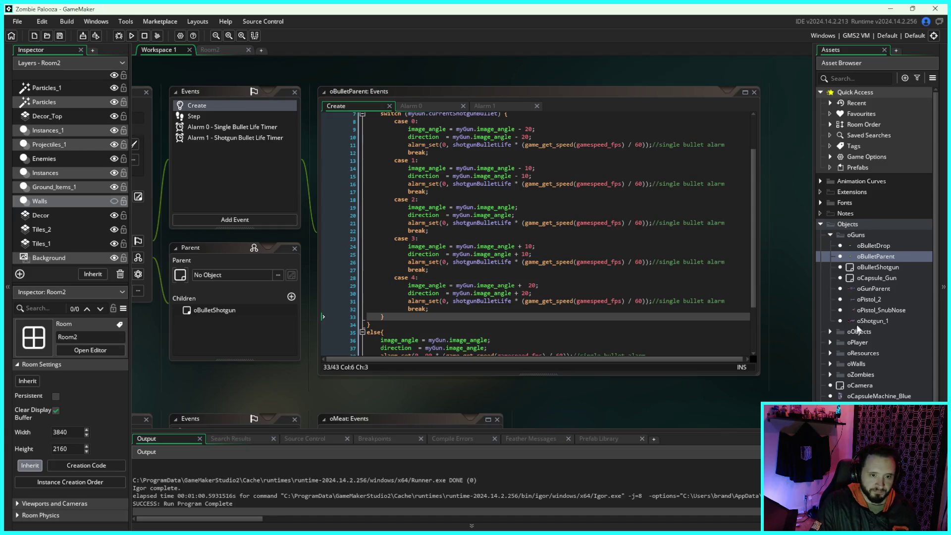
- Expand the oPlayer group in the Asset Browser and open the oPlayer object
left_click(831, 343)
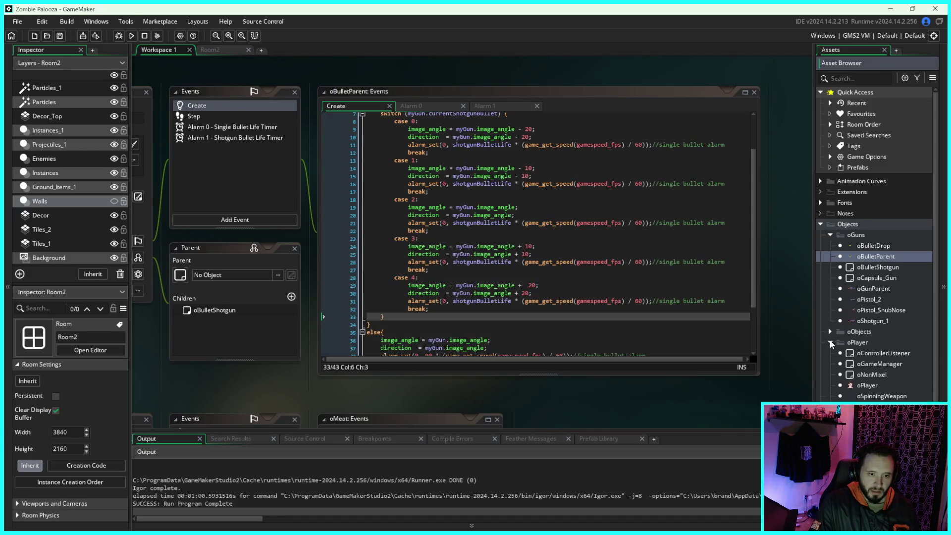
scroll(862, 349, "down", 2)
double_click(871, 344)
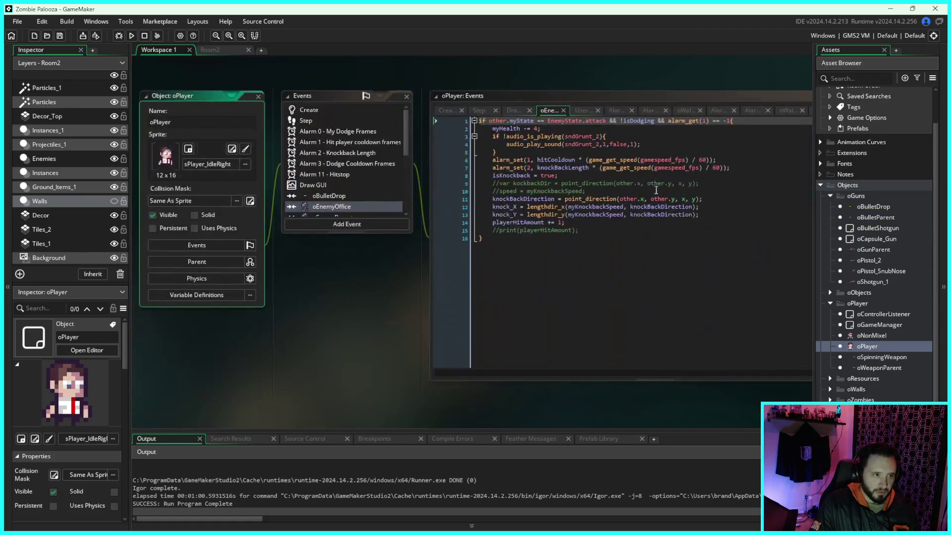
- Bring oPlayer's Step event code into view at the dodge block
left_click_drag(607, 87, 560, 95)
left_click(434, 119)
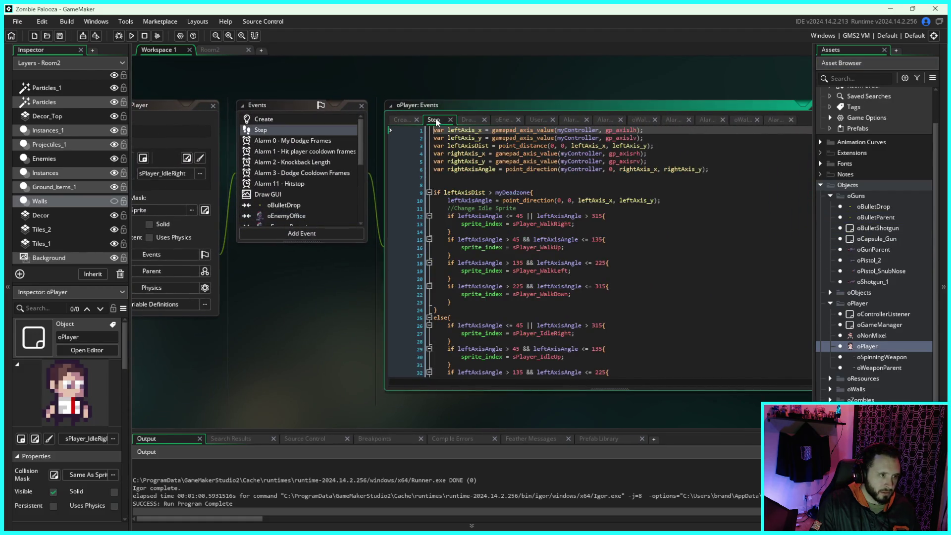
scroll(643, 279, "down", 10)
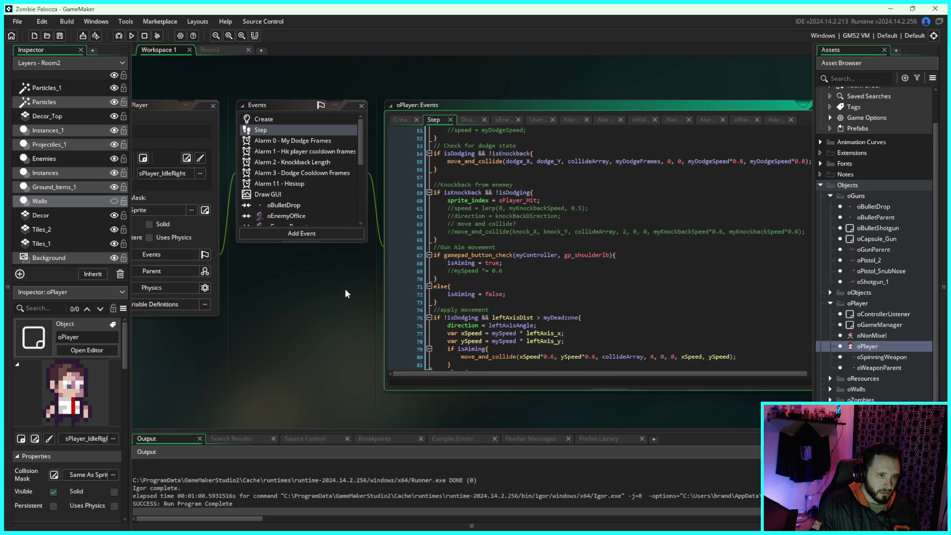
left_click_drag(353, 296, 283, 310)
scroll(701, 238, "up", 2)
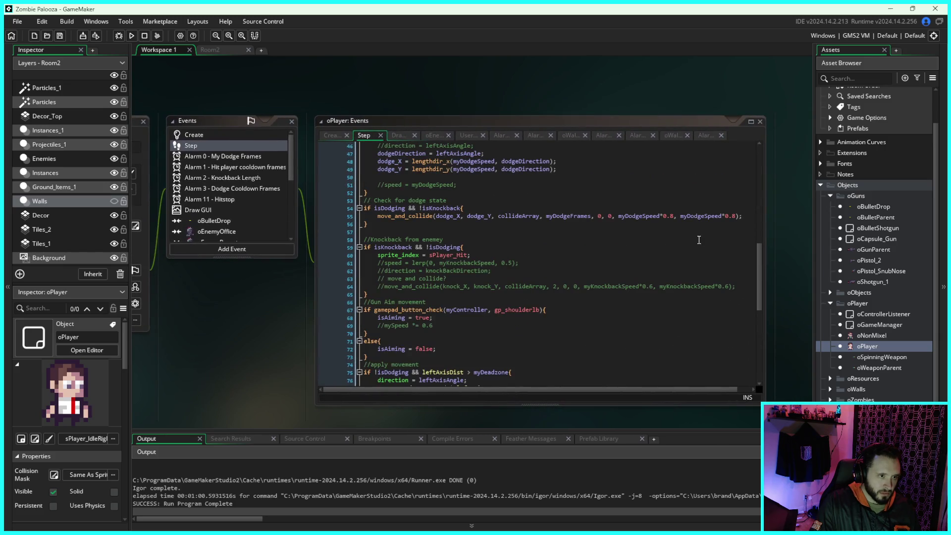
- Change both myDodgeSpeed multipliers on line 55 from 0.8 to 0.5 and rerun the game
left_click(674, 218)
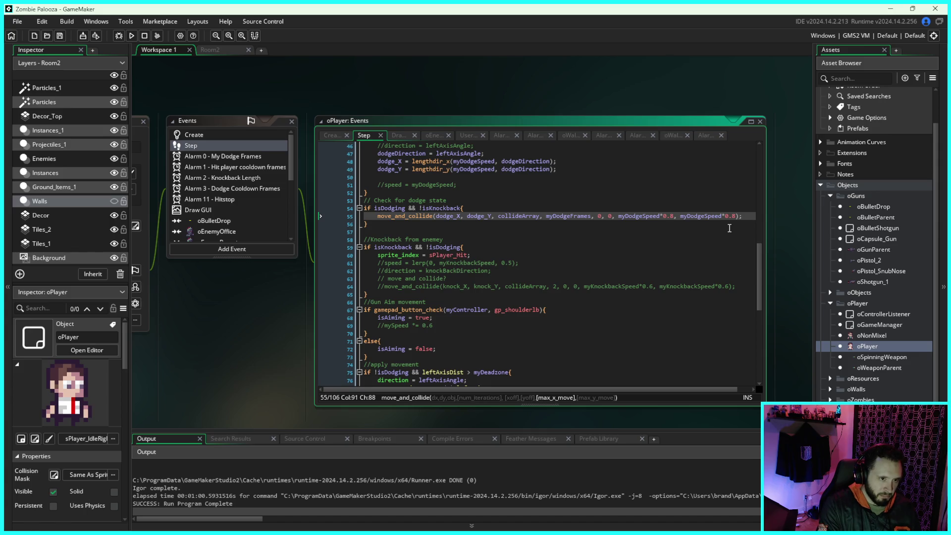
type("5")
left_click(734, 217)
key("BackSpace")
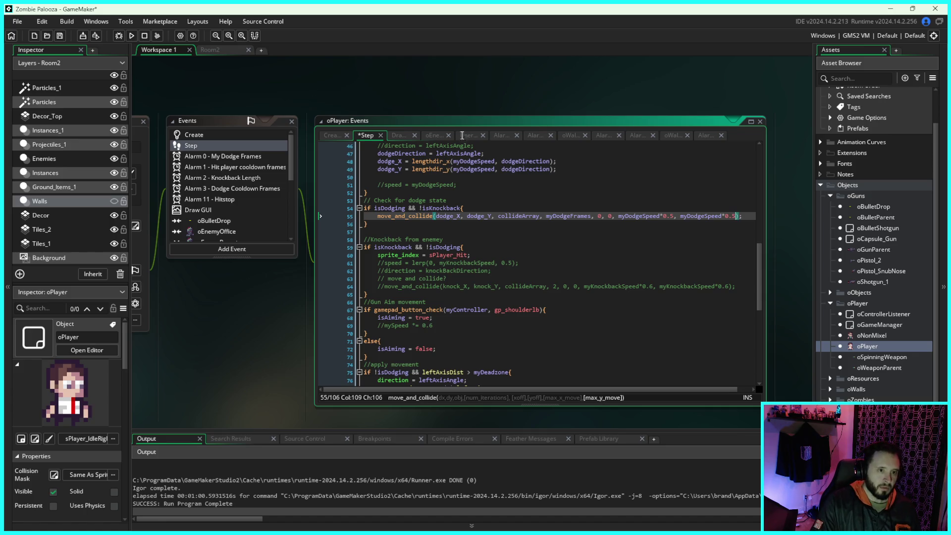
left_click(132, 36)
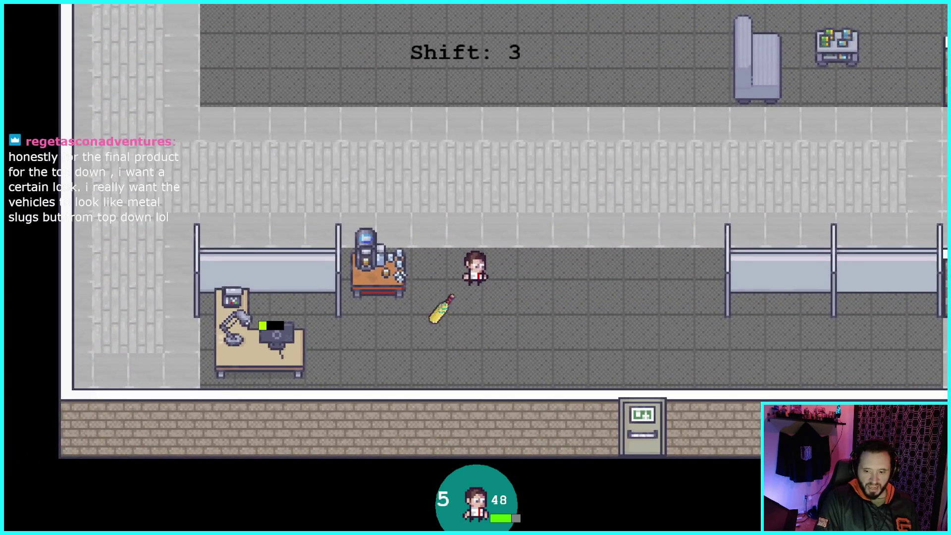
- Walk left to the yellow bat and pick it up with E
key("a")
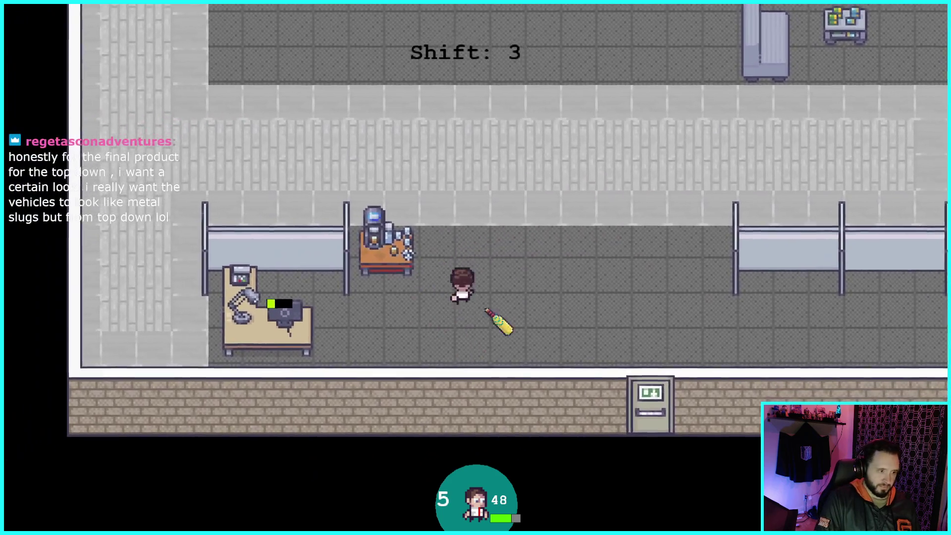
key("e")
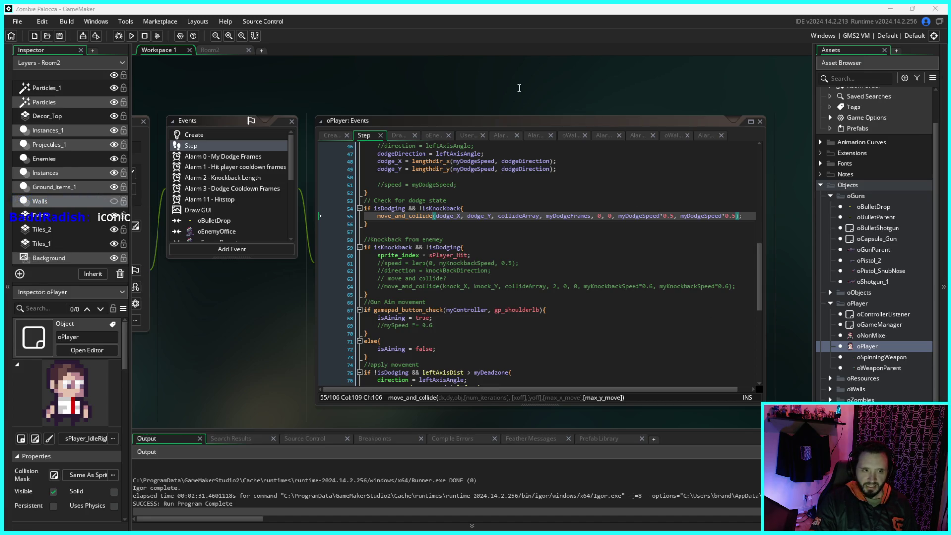
- Relaunch the game and walk the player right, left, up and down through the office corridor
scroll(495, 94, "down", 1)
left_click(131, 35)
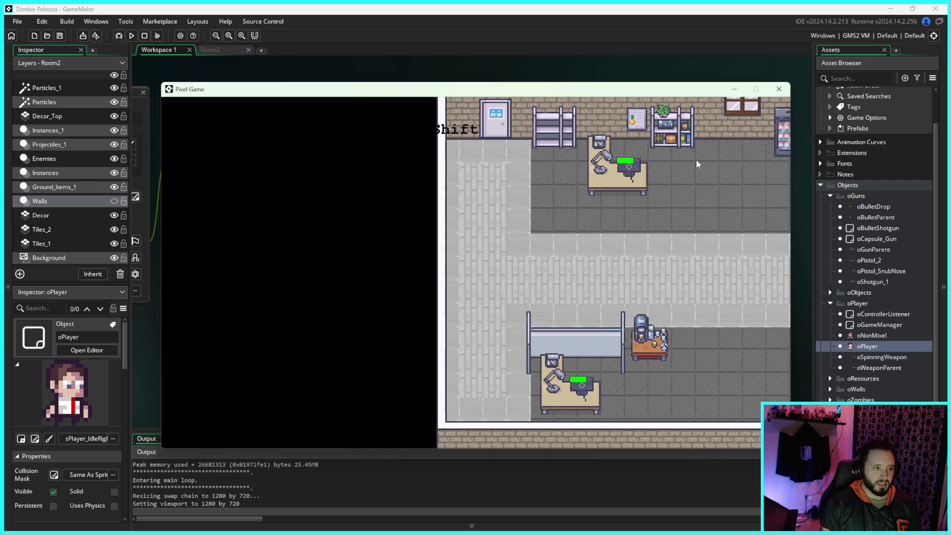
key("d")
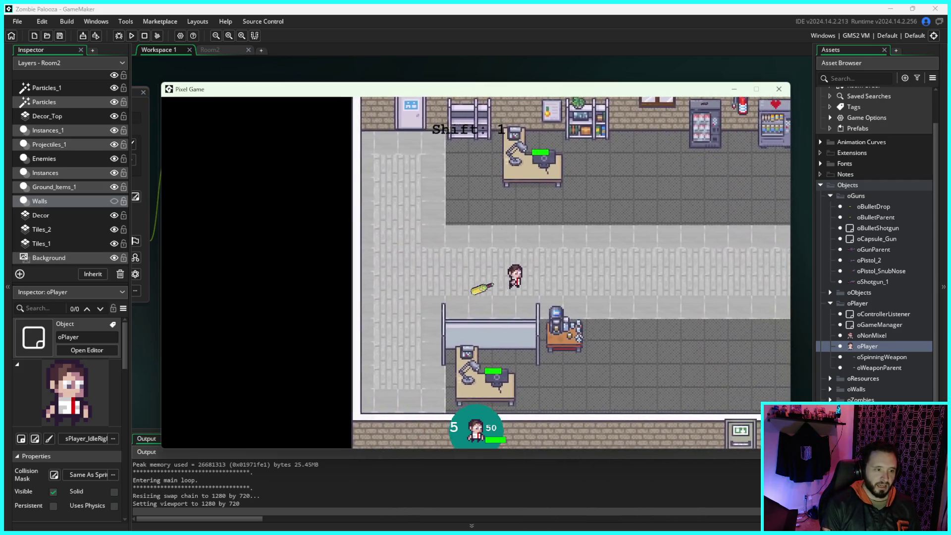
key("a")
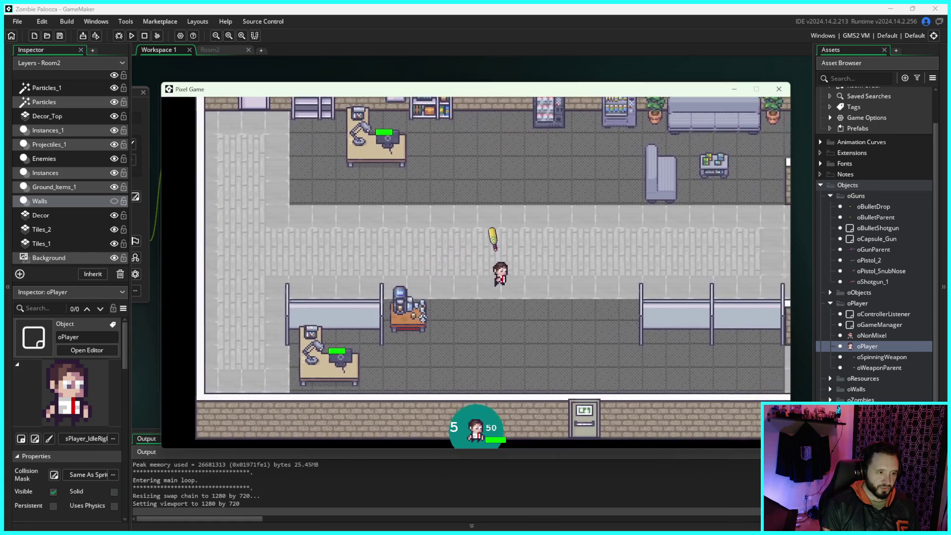
key("w")
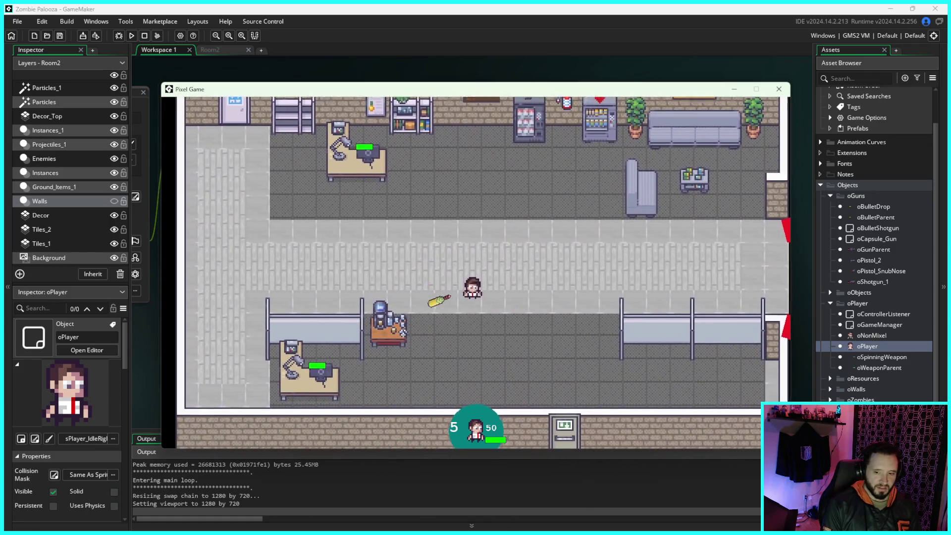
key("s")
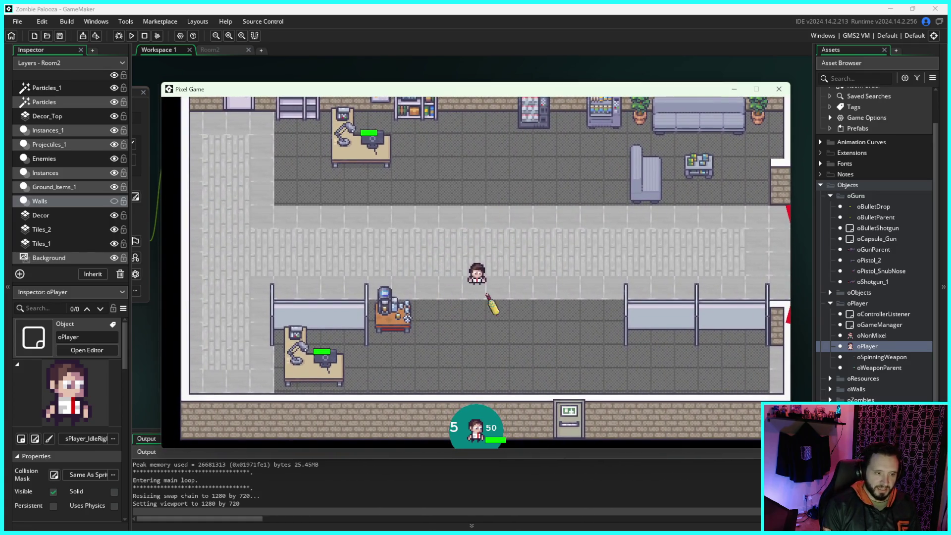
key("d")
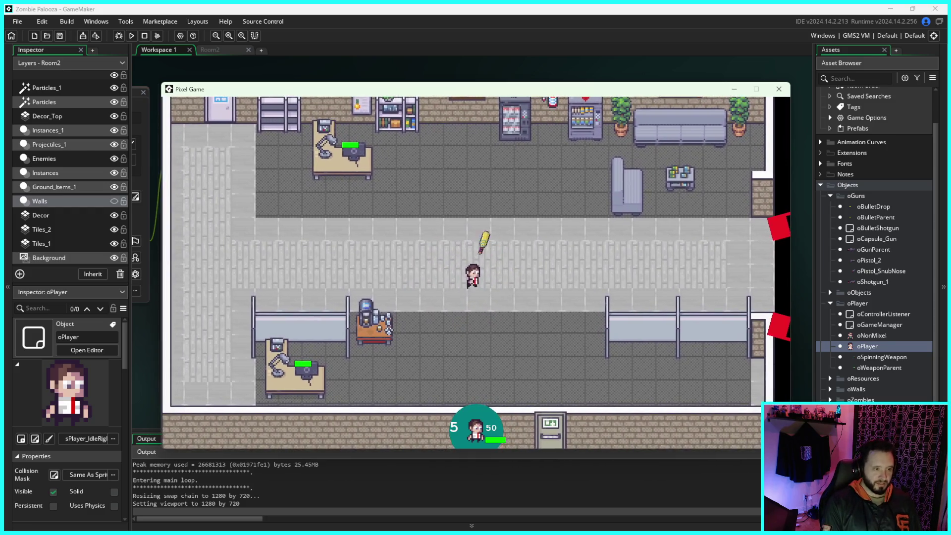
key("d")
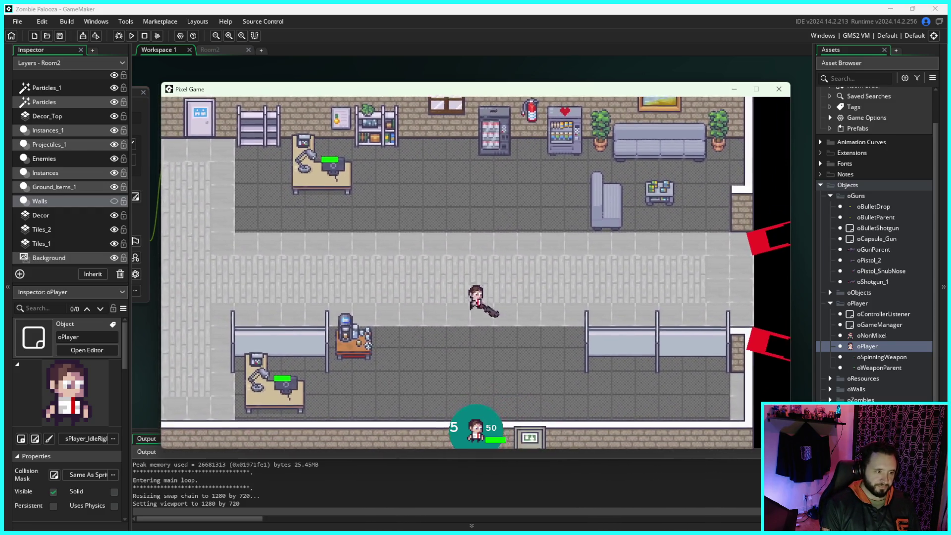
key("a")
key("w")
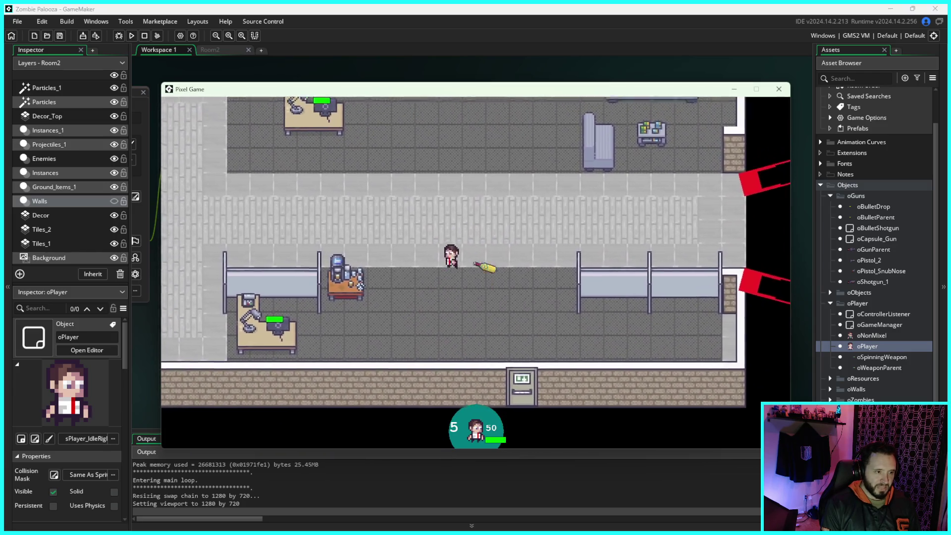
key("s")
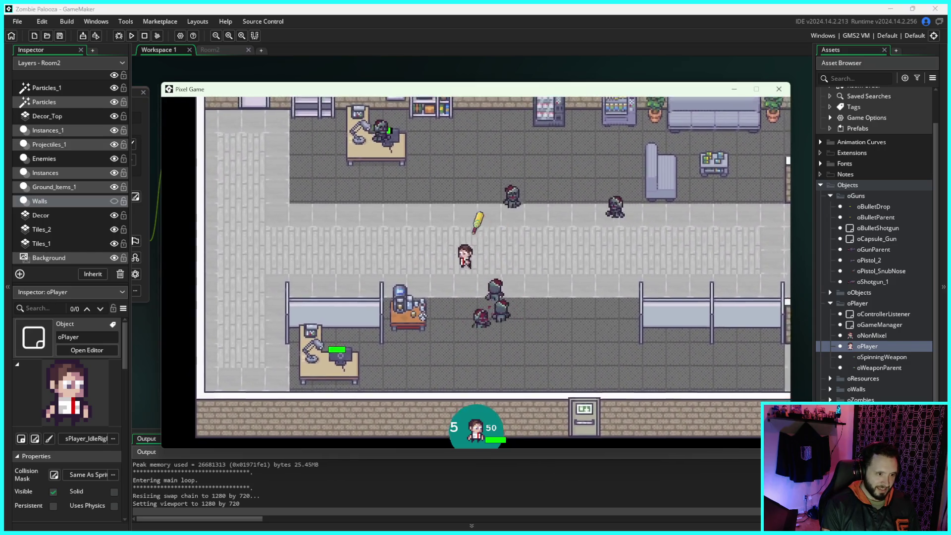
- Move the player diagonally around the corridor, dropping the weapon and picking it back up
key("w")
key("a")
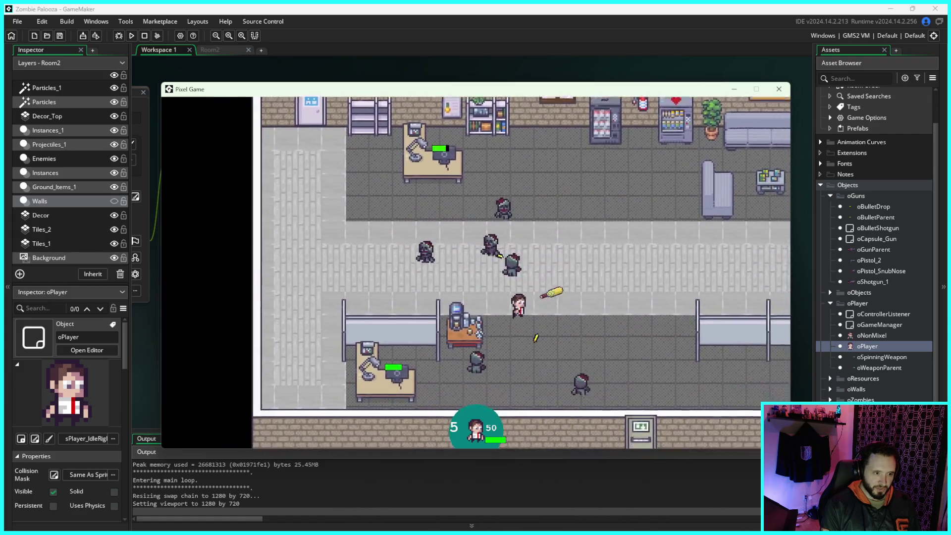
key("s")
key("a")
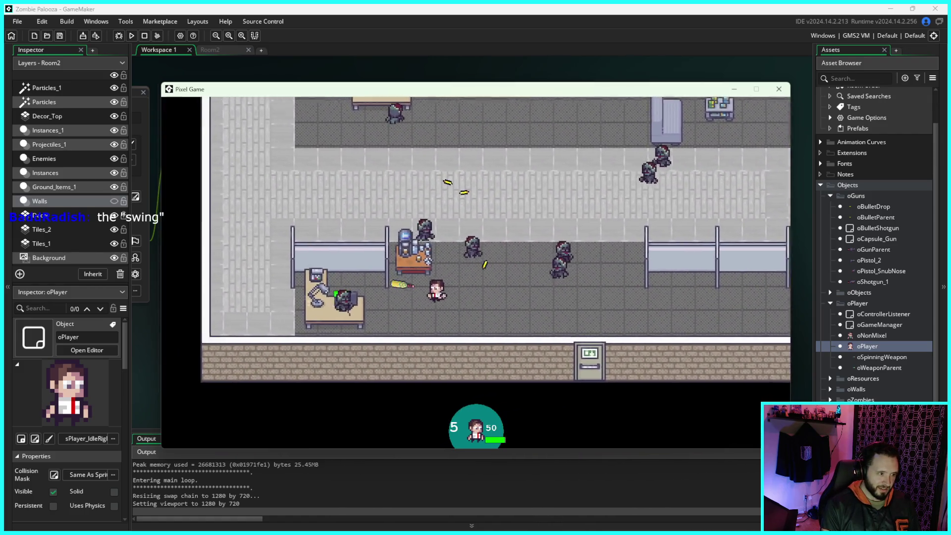
key("w")
key("d")
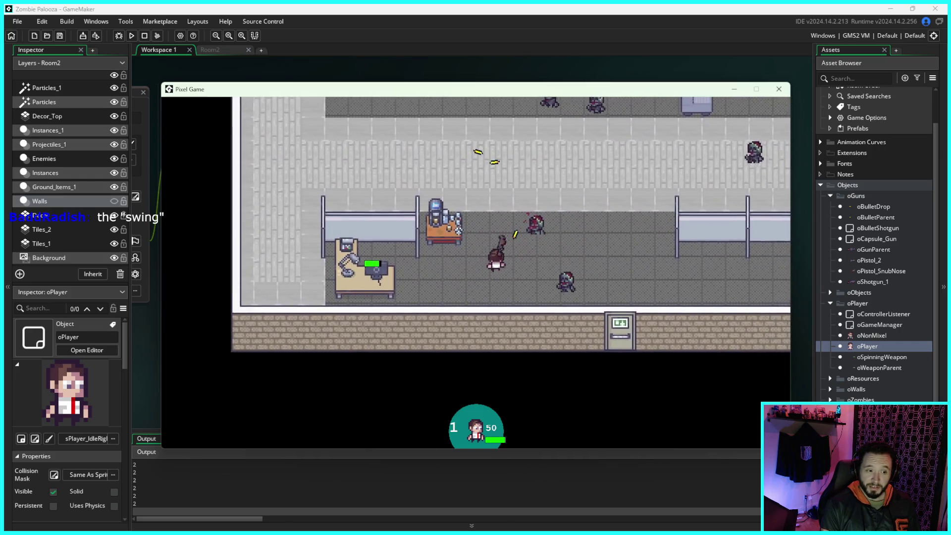
key("w")
key("a")
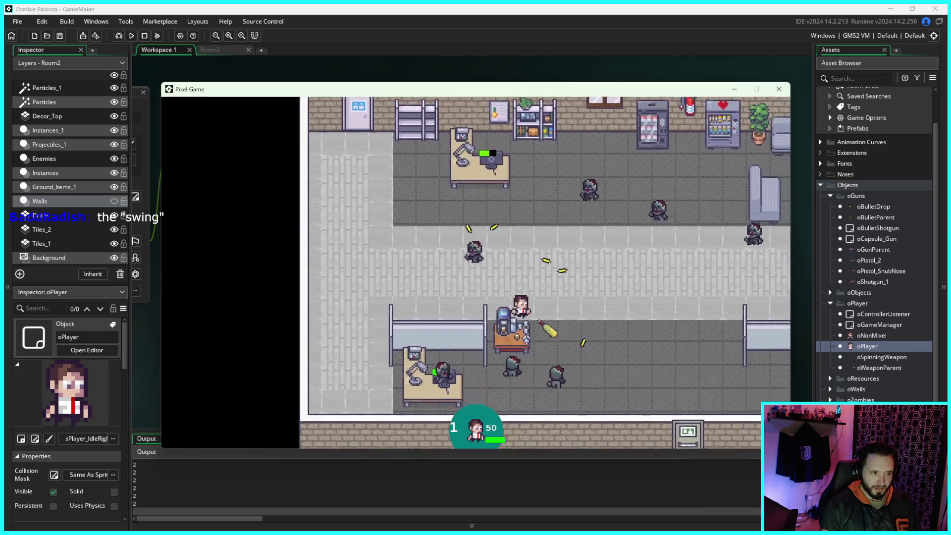
key("s")
key("a")
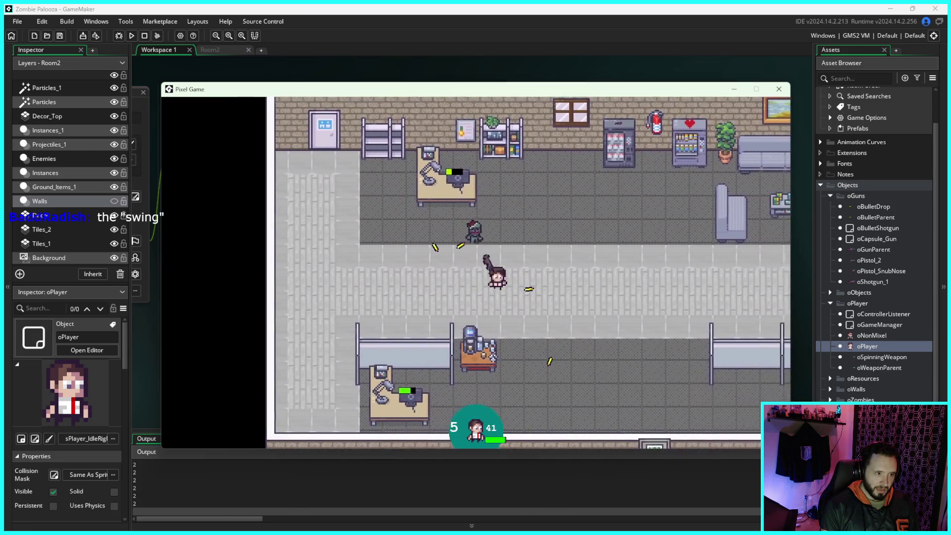
key("a")
key("s")
key("s")
key("d")
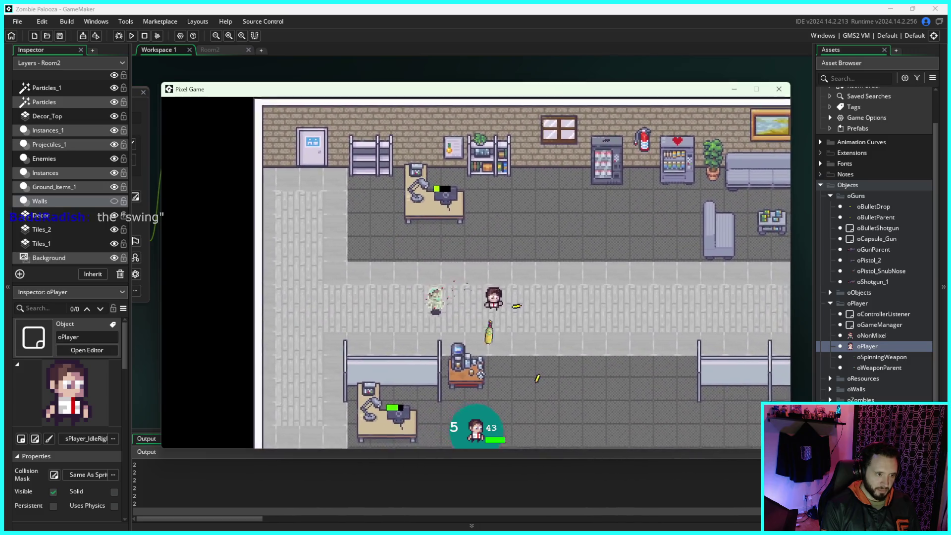
key("s")
key("d")
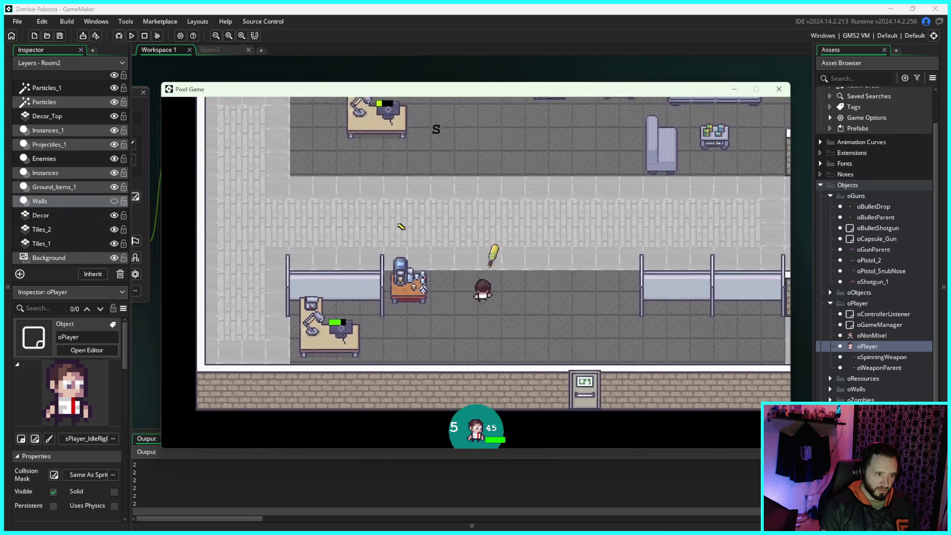
key("s")
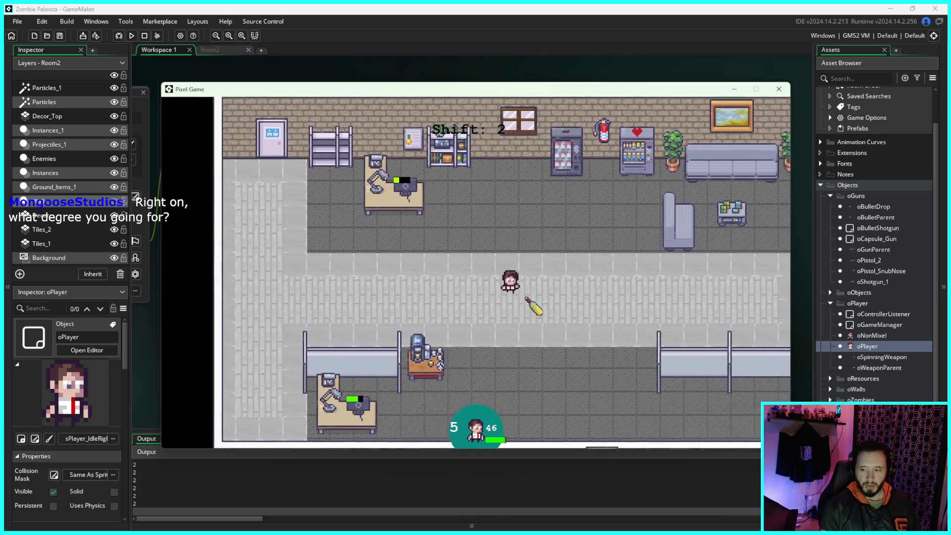
key("s")
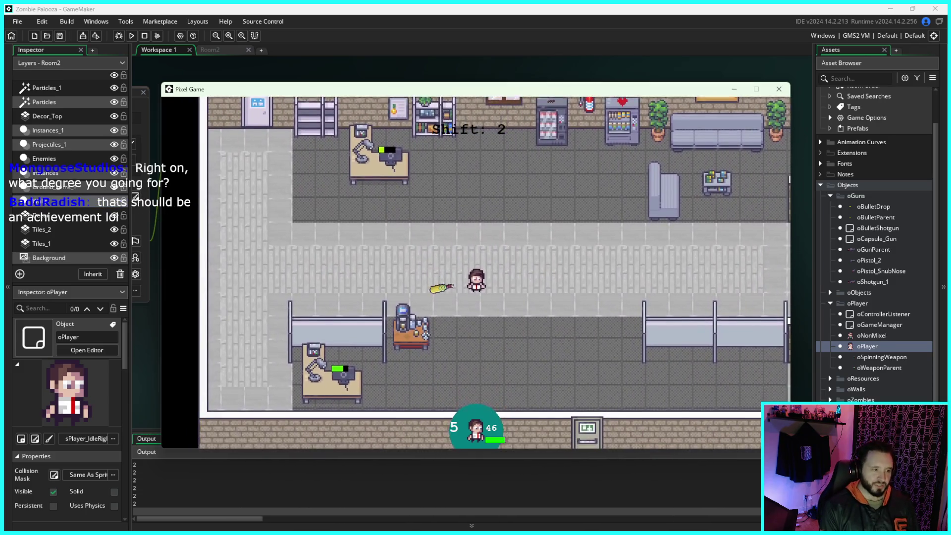
key("d")
key("s")
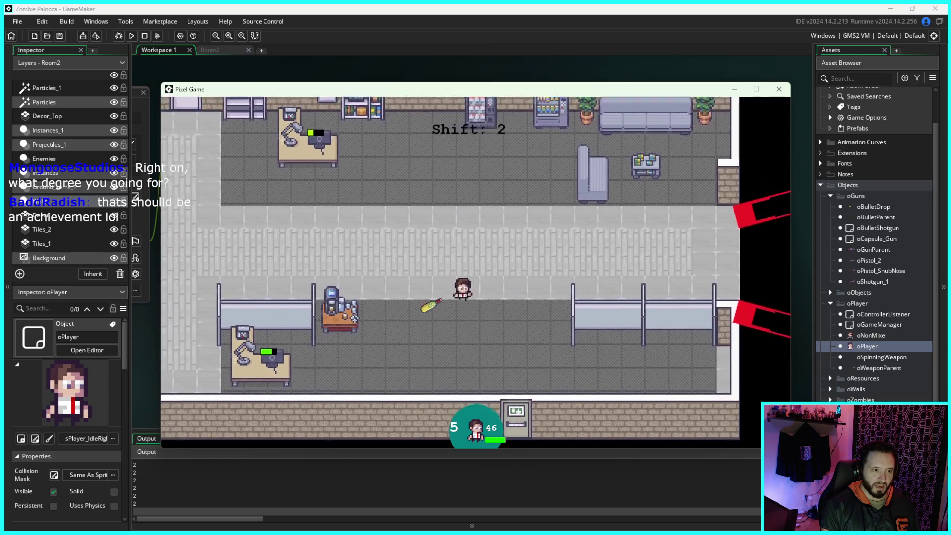
key("d")
key("w")
- Swing the bat at zombies around the desks, then close the game window
key("a")
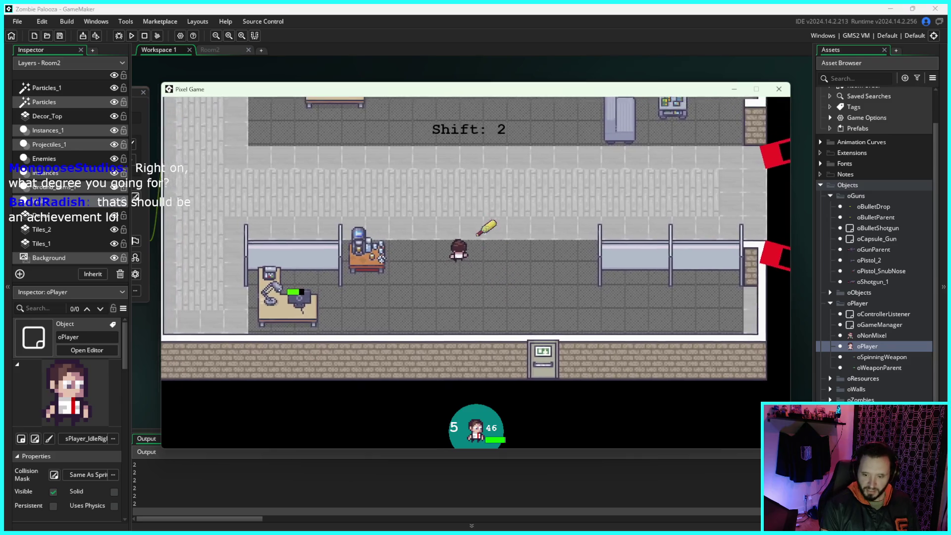
key("a")
key("s")
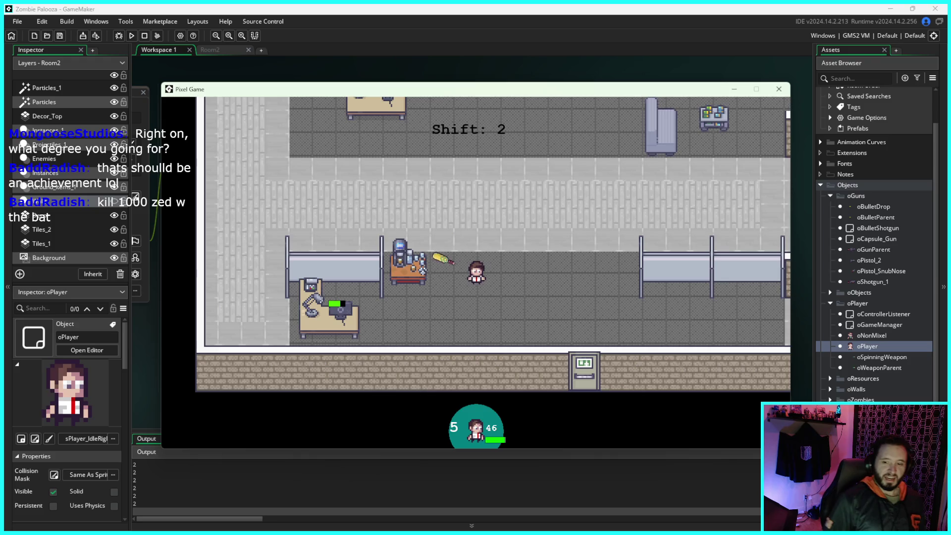
key("d")
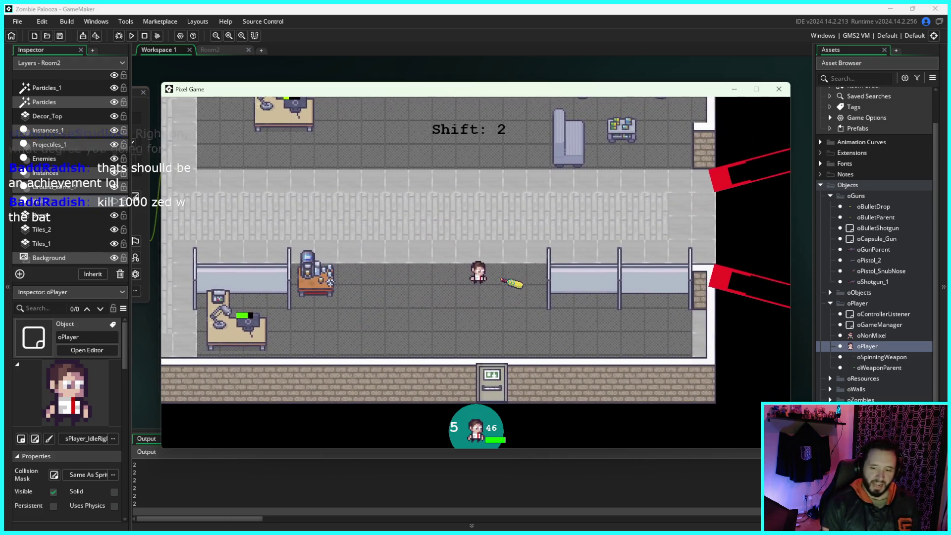
key("s")
key("a")
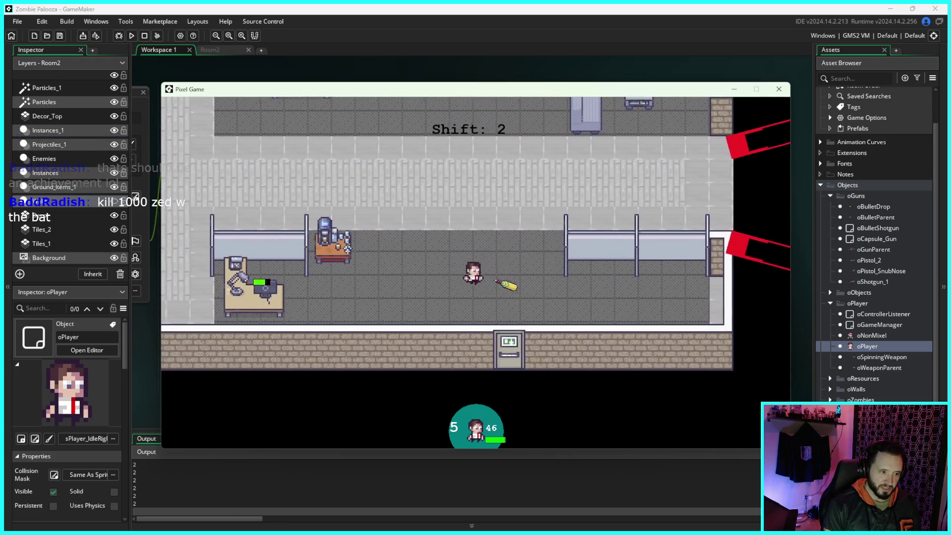
key("d")
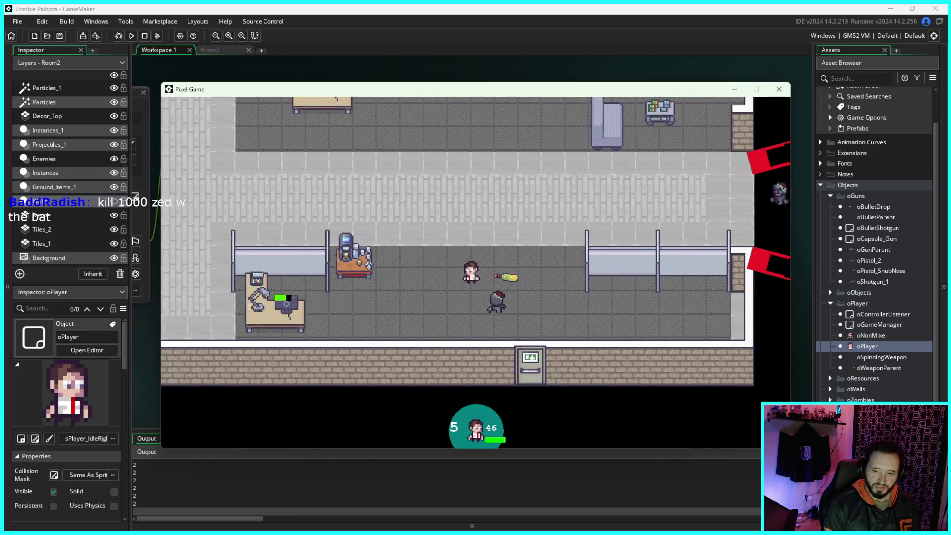
key("d")
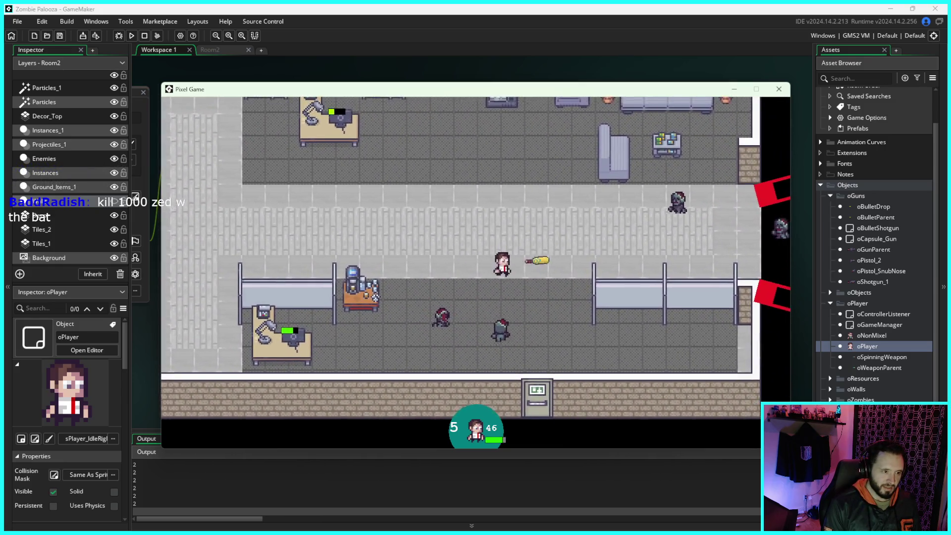
key("a")
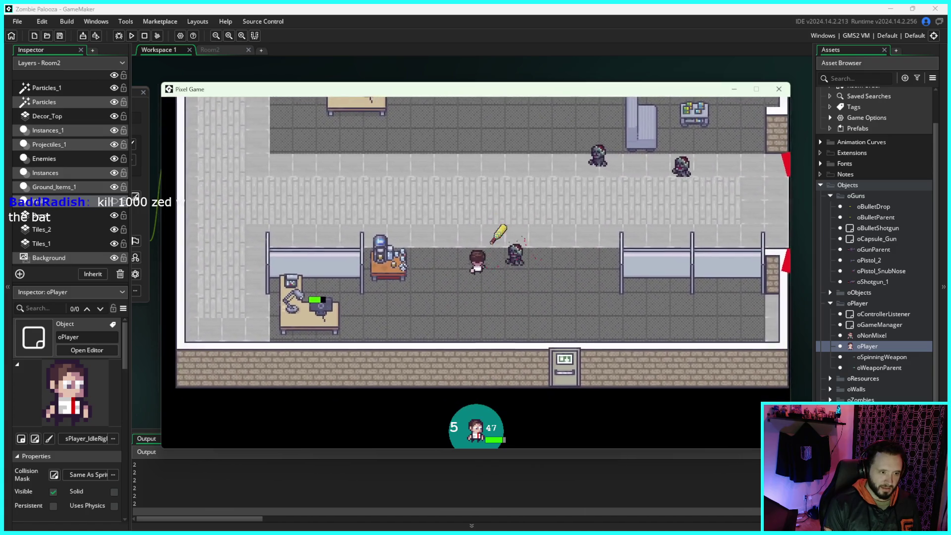
key("w")
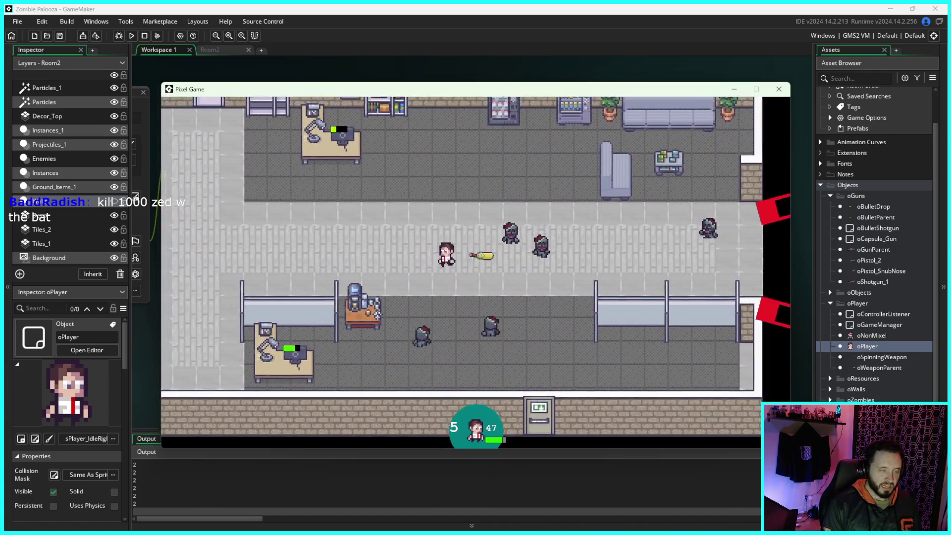
key("w")
key("d")
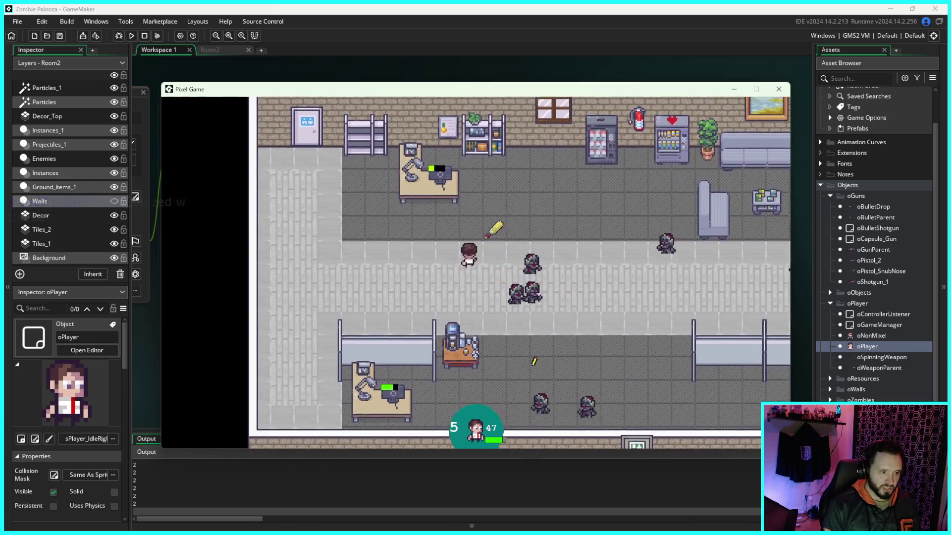
key("s")
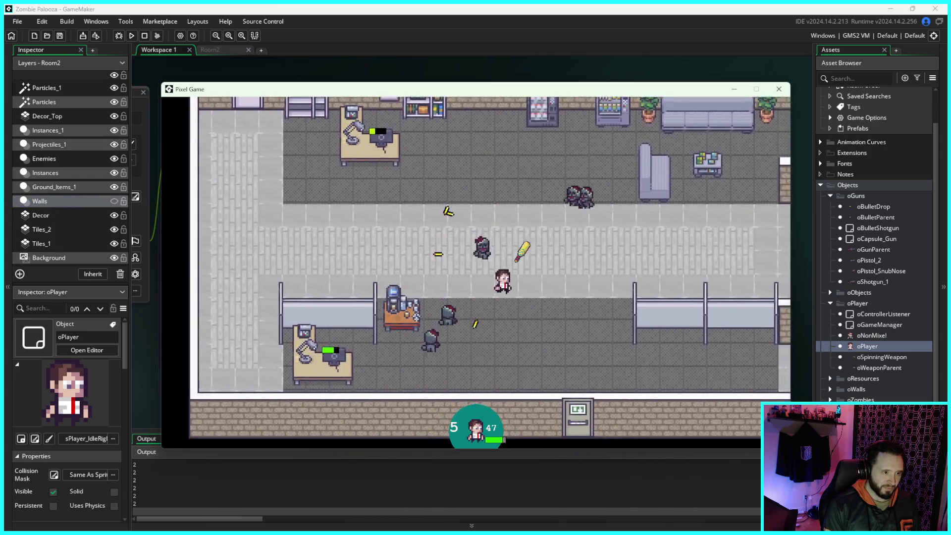
key("a")
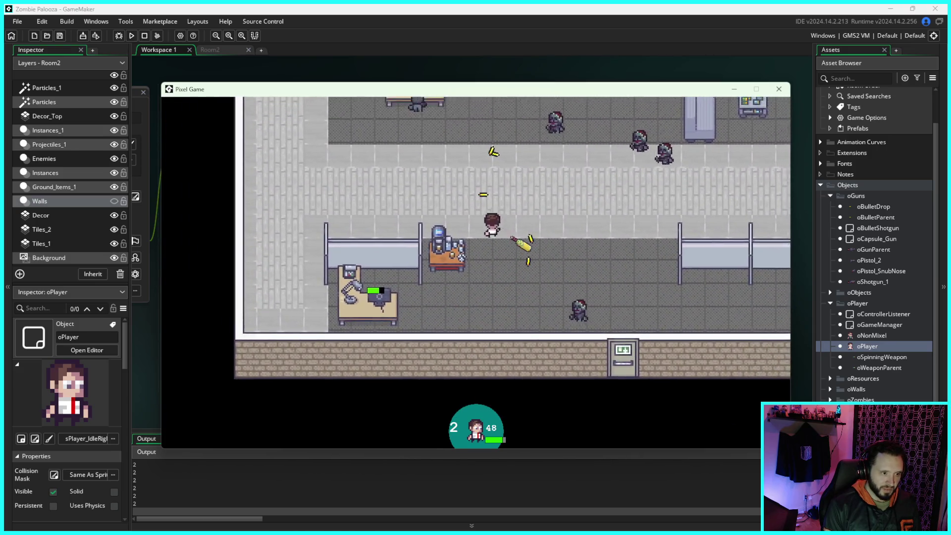
key("w")
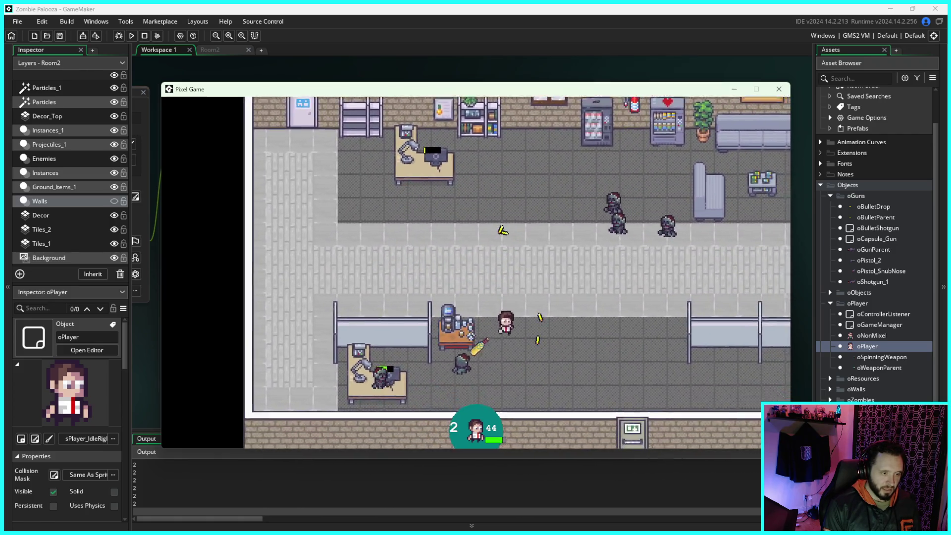
key("s")
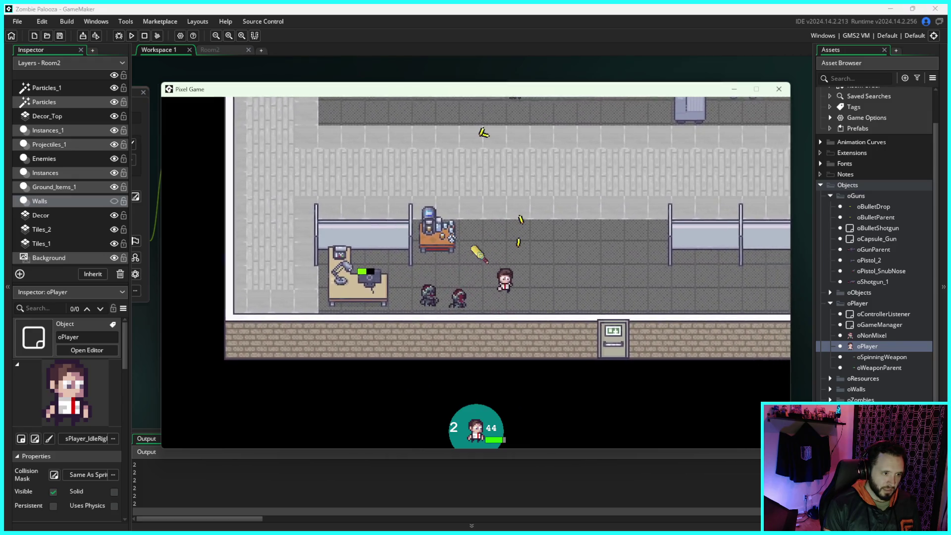
key("w")
key("s")
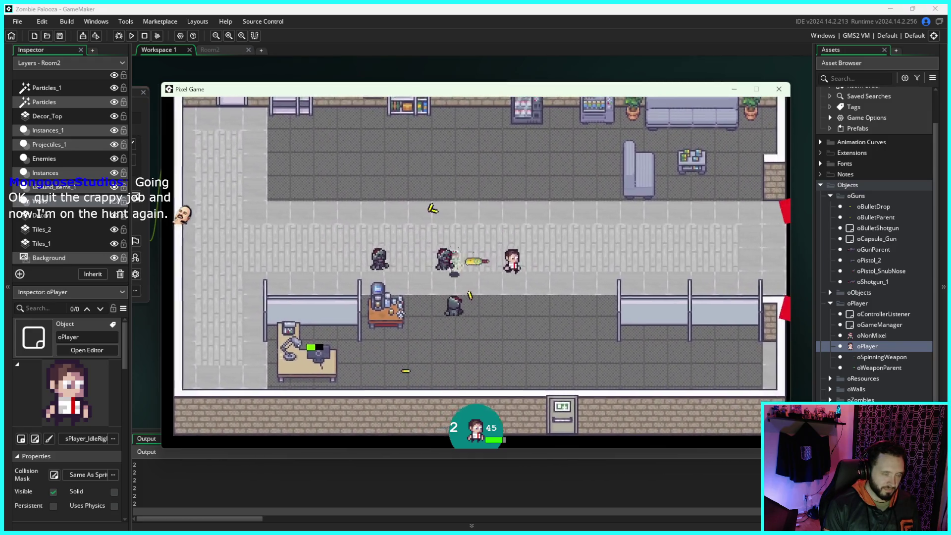
key("a")
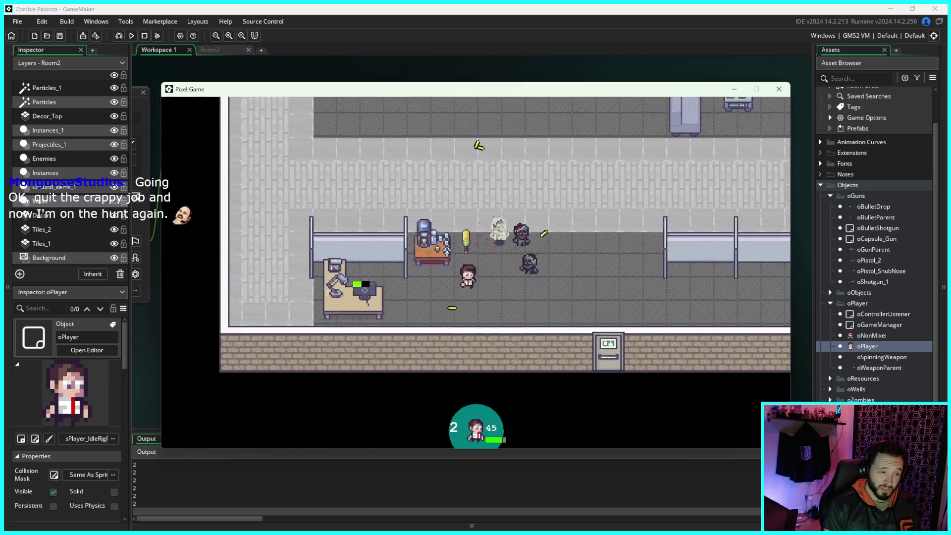
key("a")
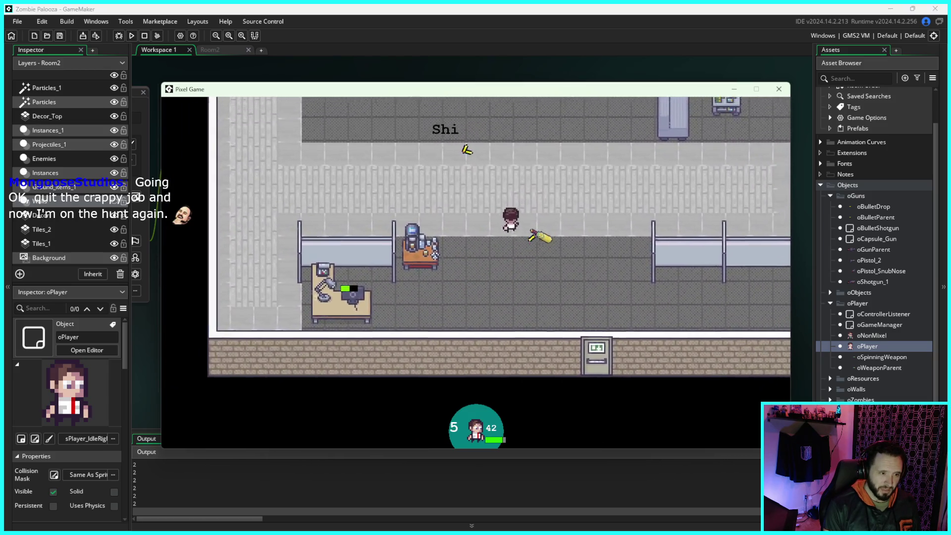
key("w")
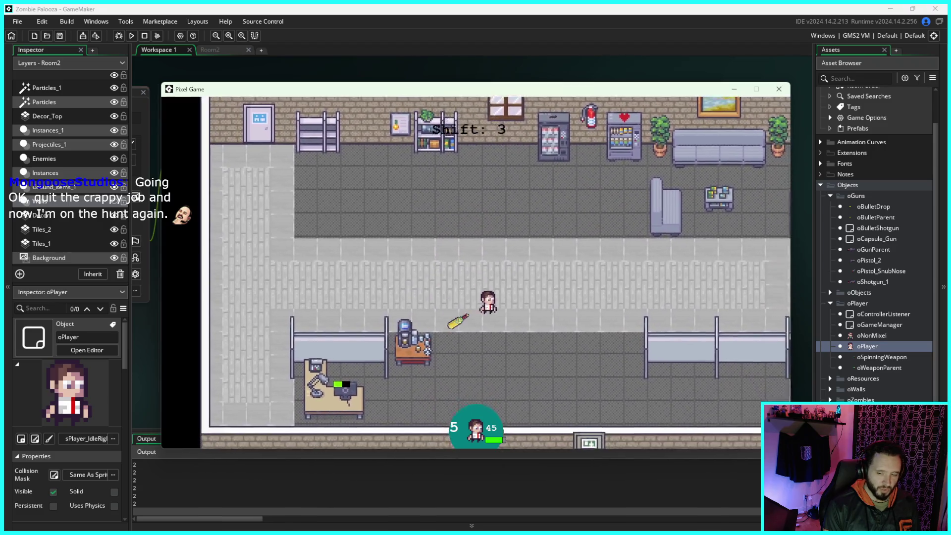
key("w")
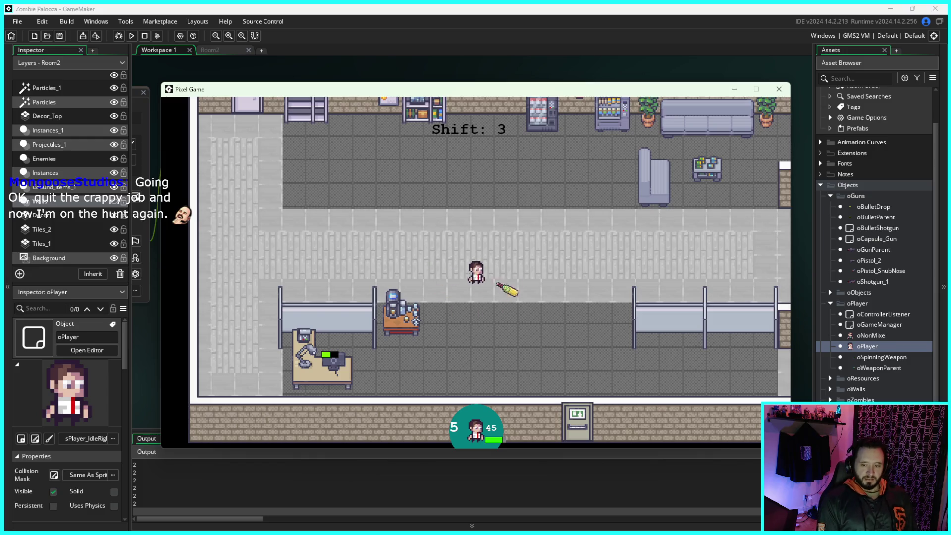
key("d")
key("w")
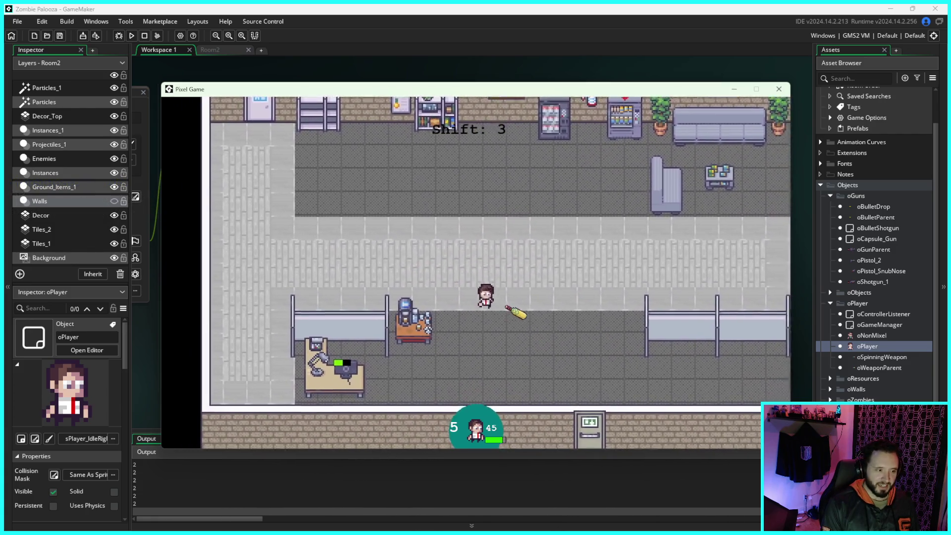
key("s")
key("d")
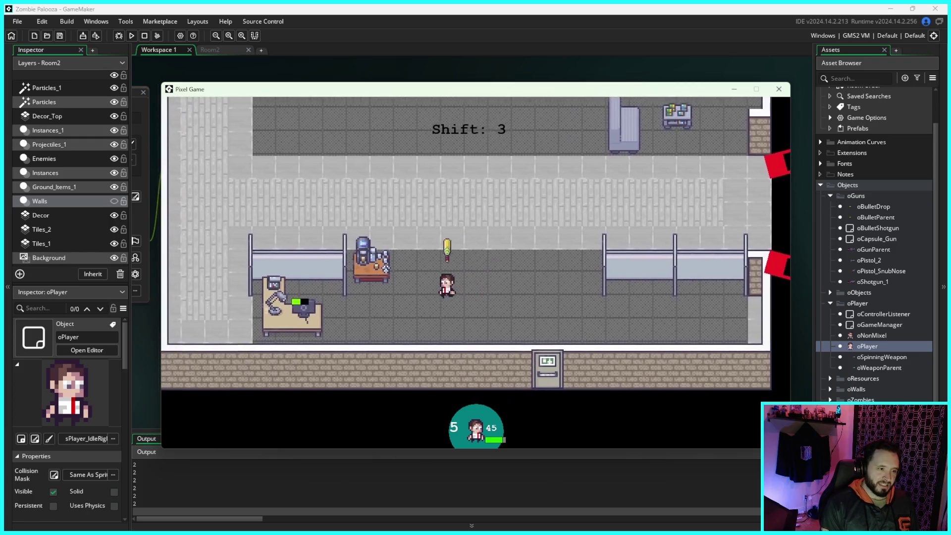
key("w")
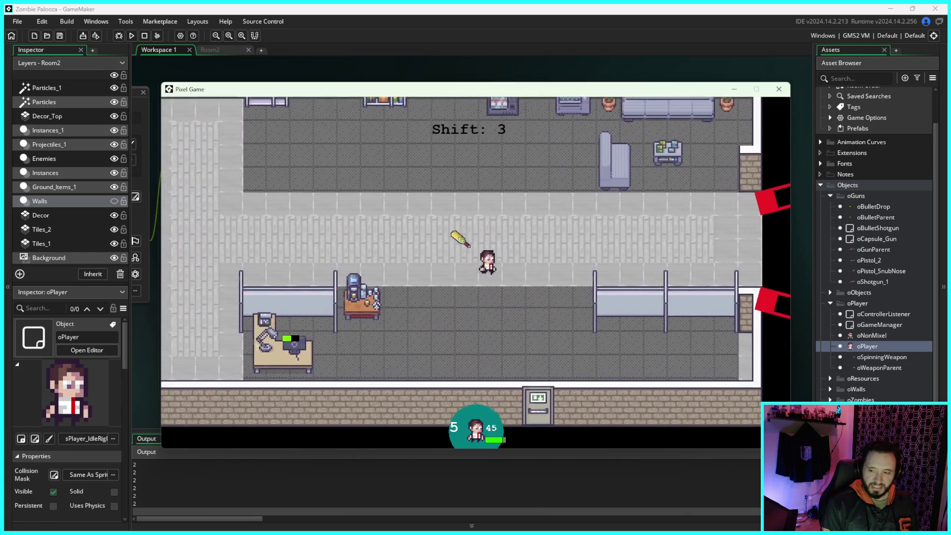
key("s")
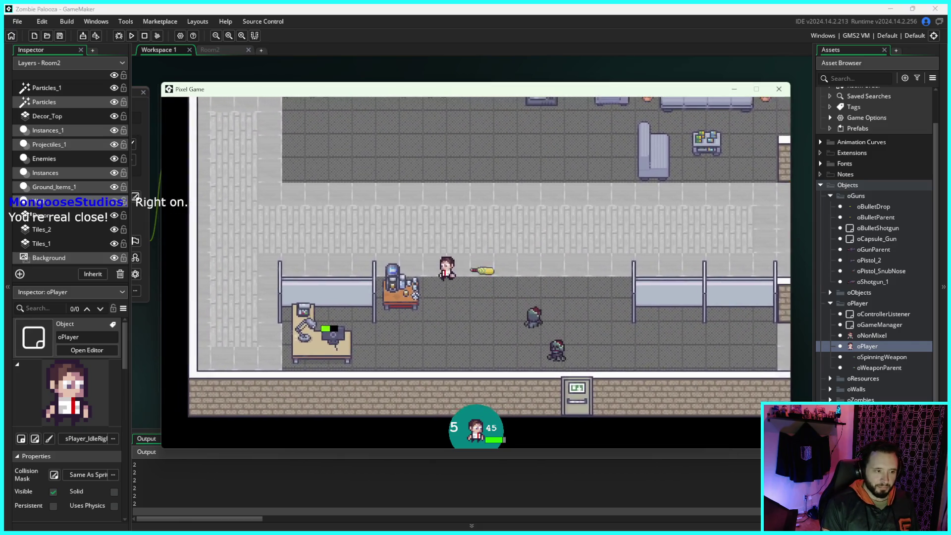
key("d")
key("w")
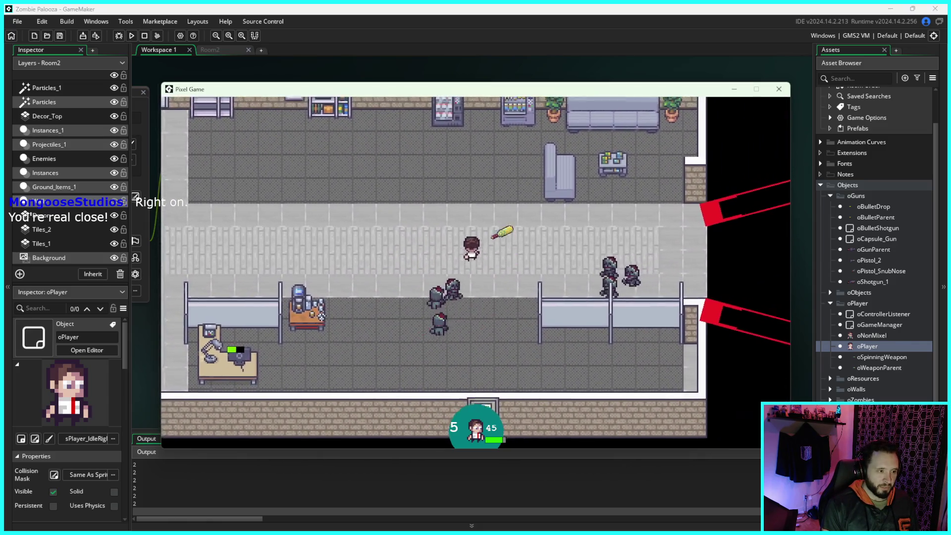
key("a")
key("s")
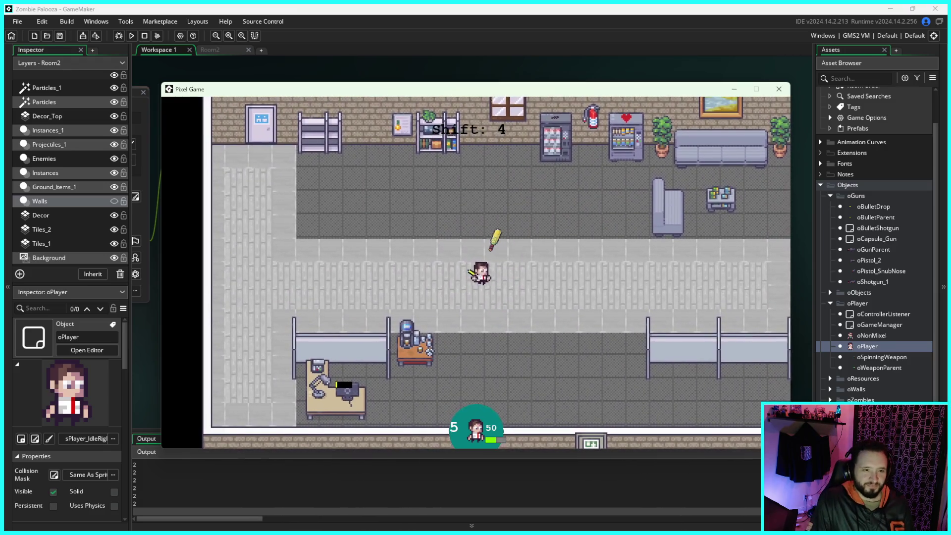
left_click(780, 93)
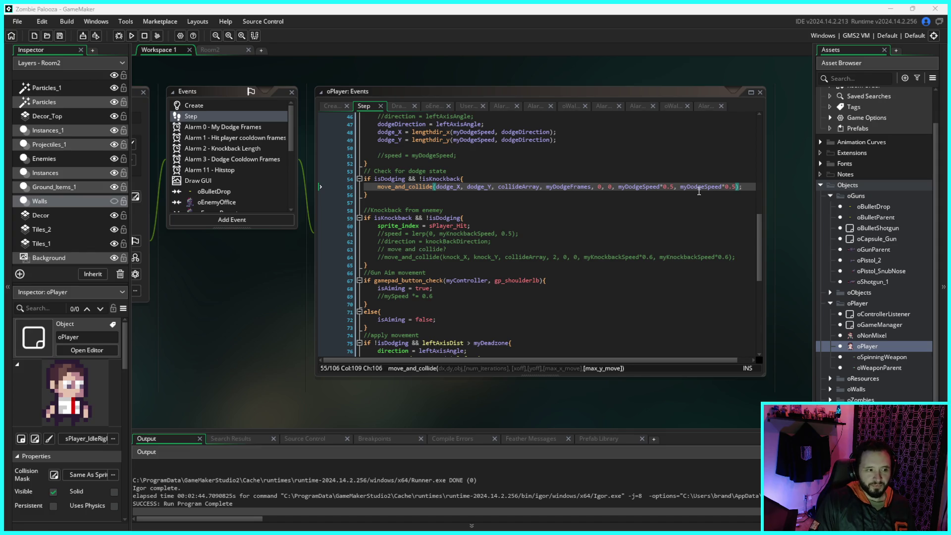
- Place the cursor at line 57 of the Step code, then switch to the Room2 room editor
left_click(383, 200)
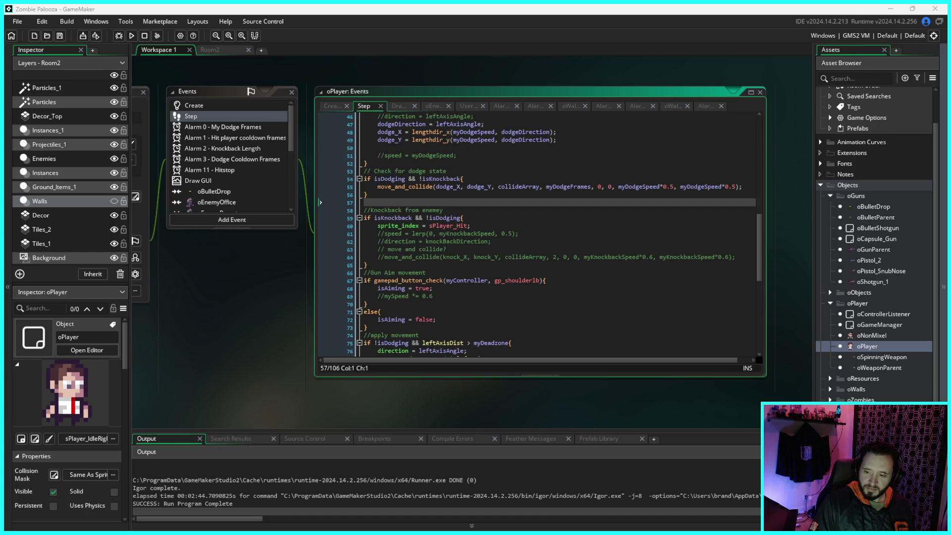
left_click(210, 49)
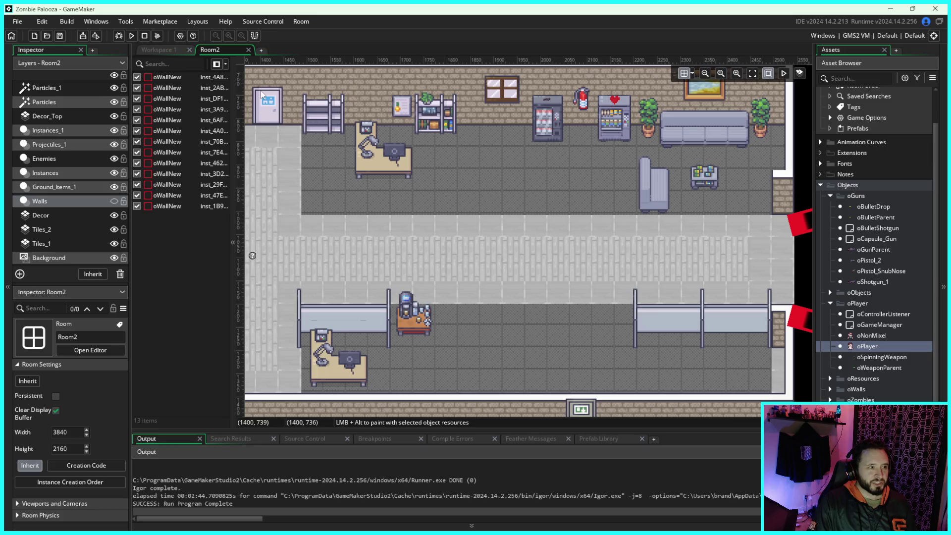
- Rerun the game and walk the player through the partition gap toward the bottom wall
left_click(131, 35)
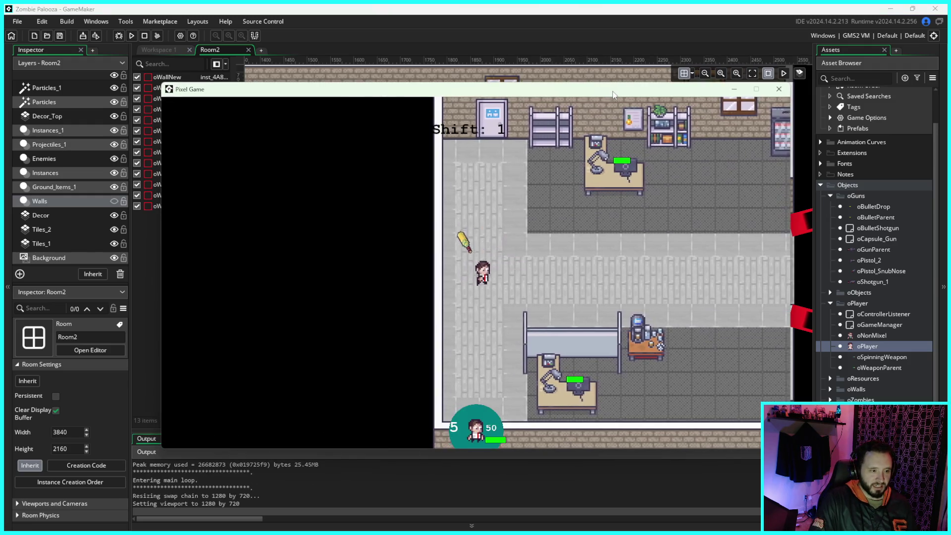
key("d")
key("s")
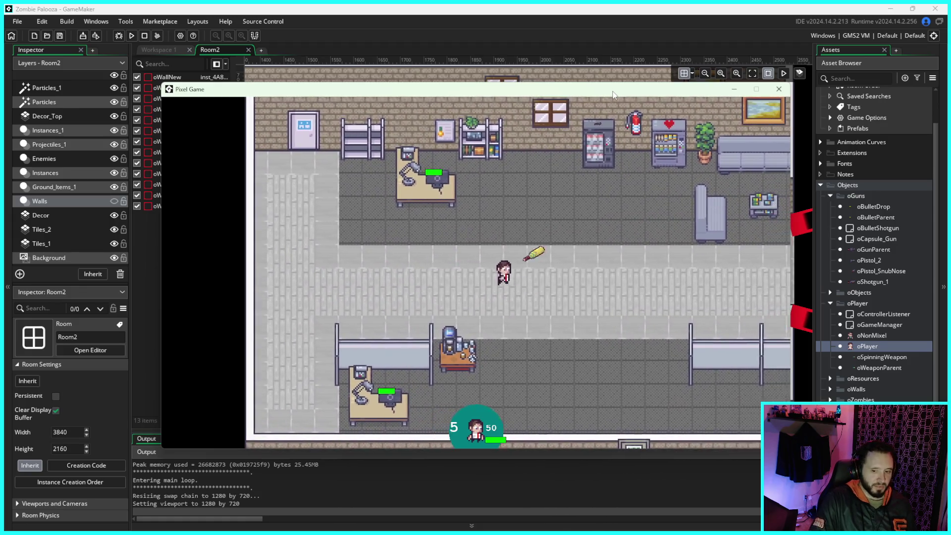
key("s")
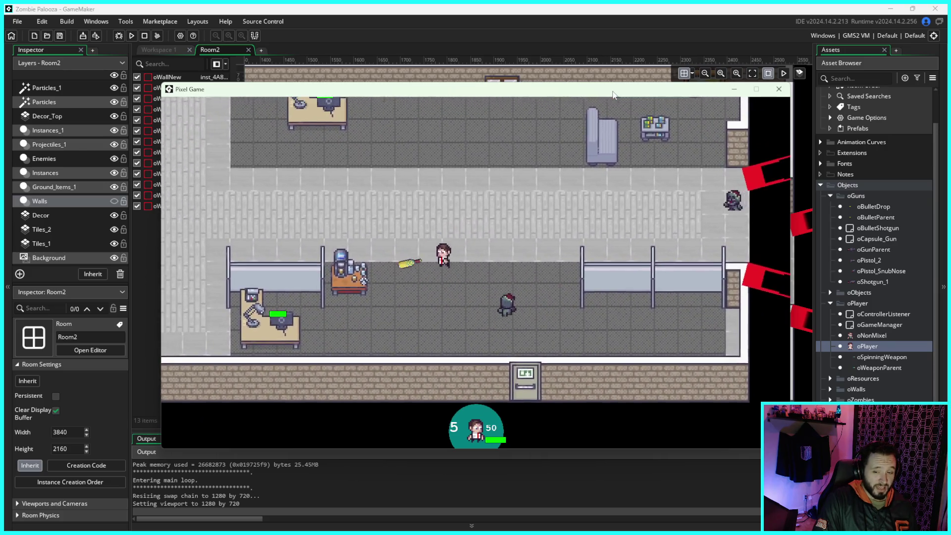
- Walk the player along the corridor while shooting at the approaching zombie horde
key("s")
key("d")
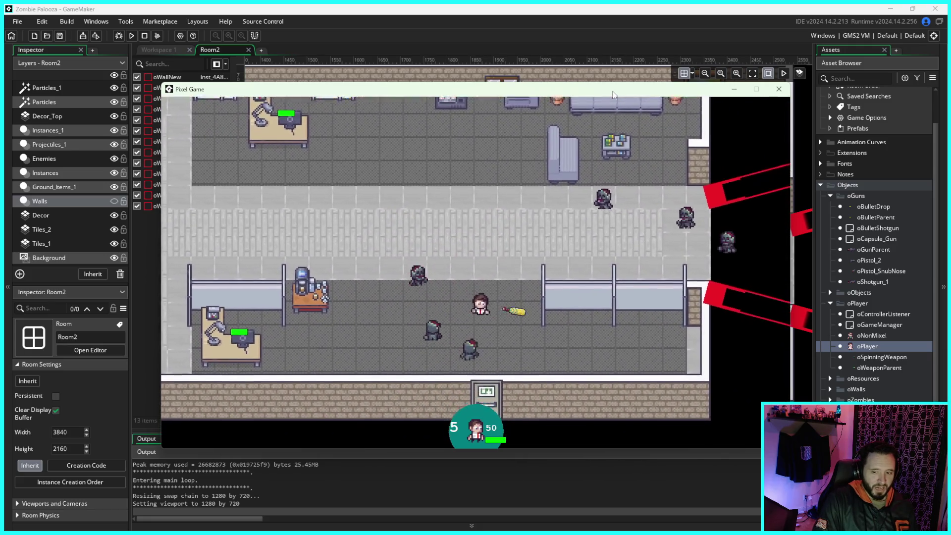
key("a")
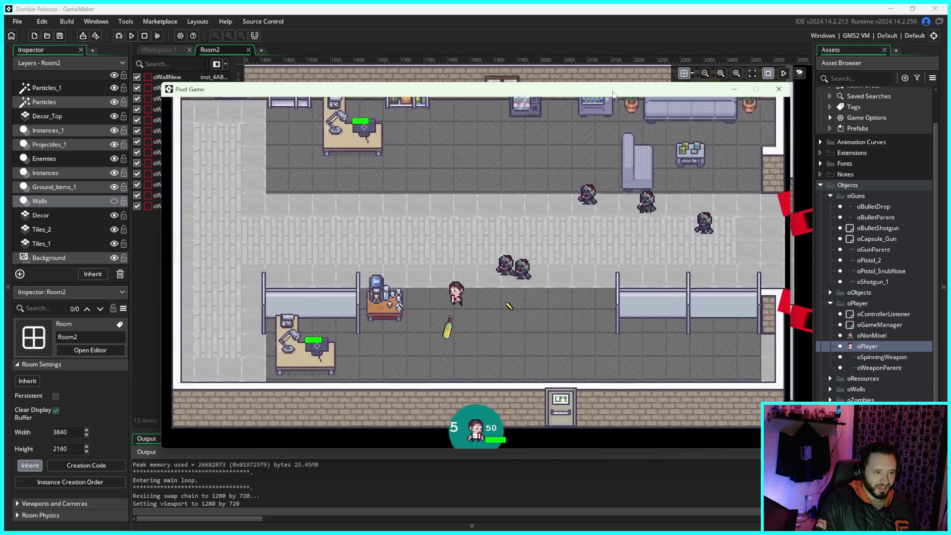
key("s")
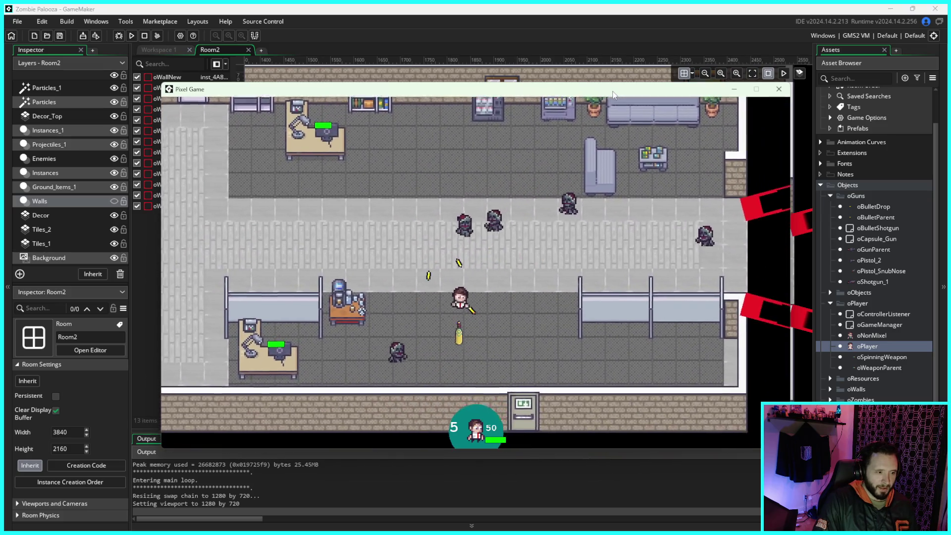
key("a")
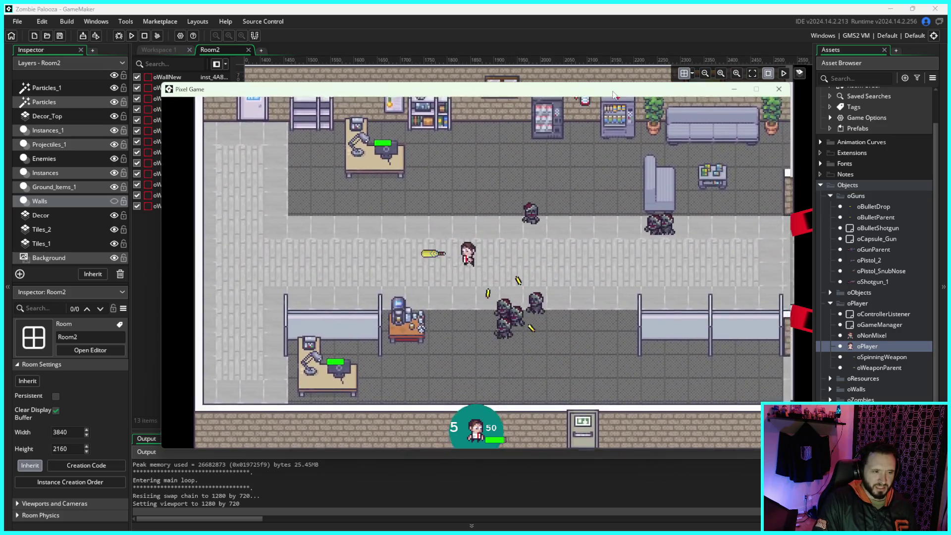
key("d")
key("s")
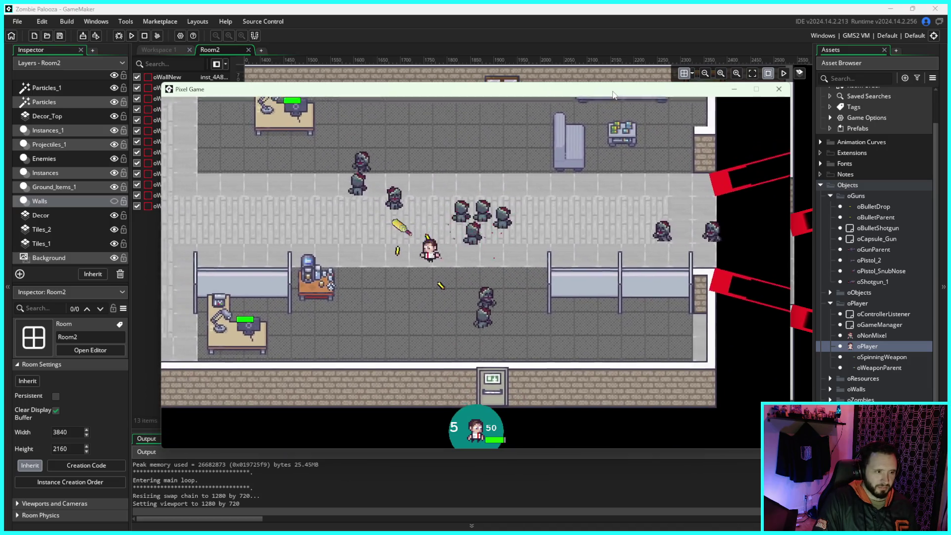
key("a")
key("w")
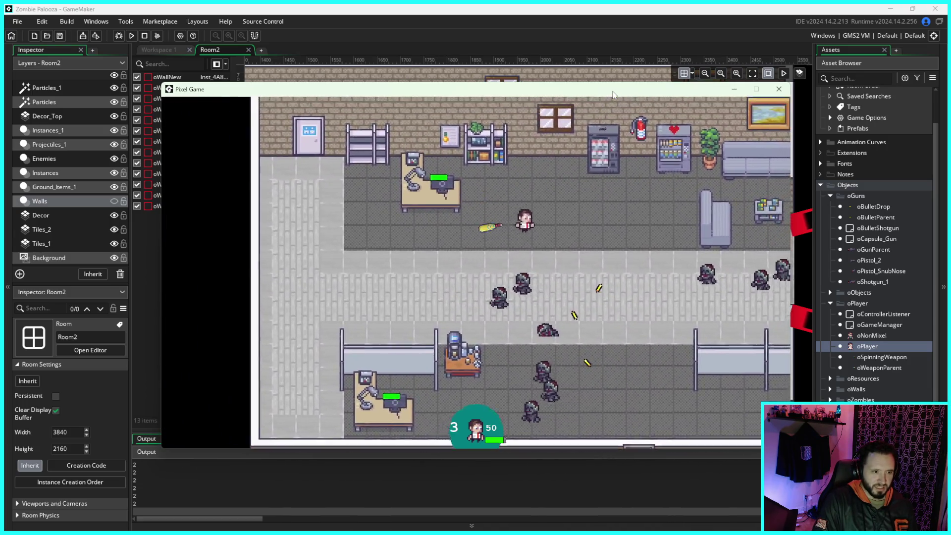
key("s")
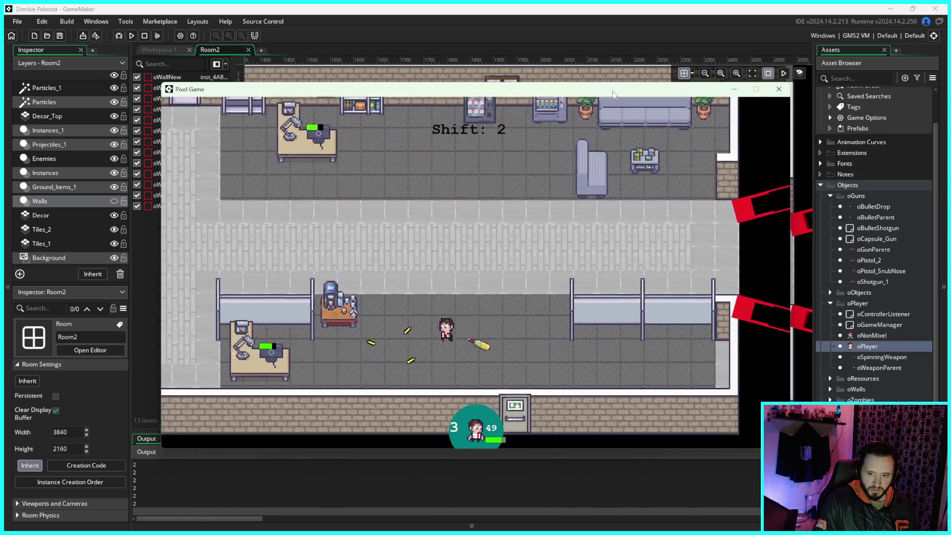
key("a")
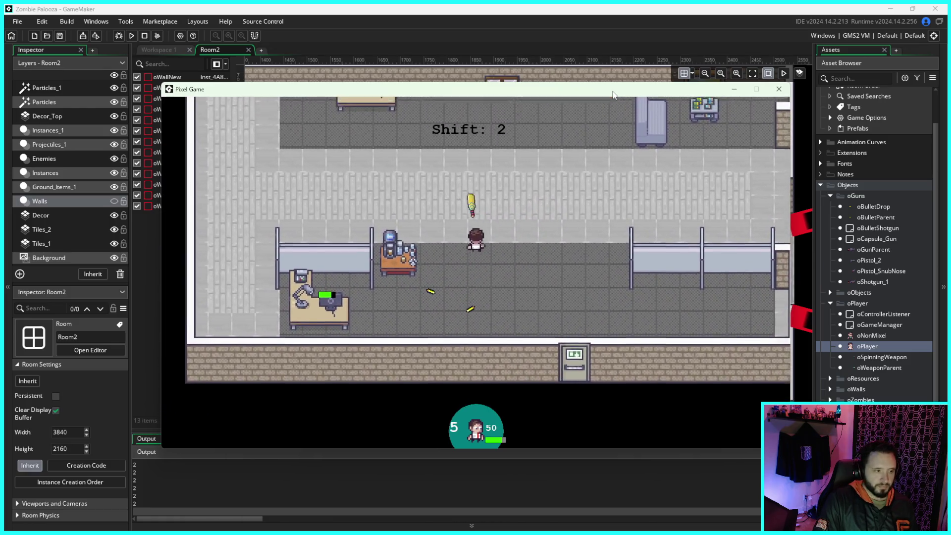
- Move the player back and forth between the upper room and the lower office area
key("w")
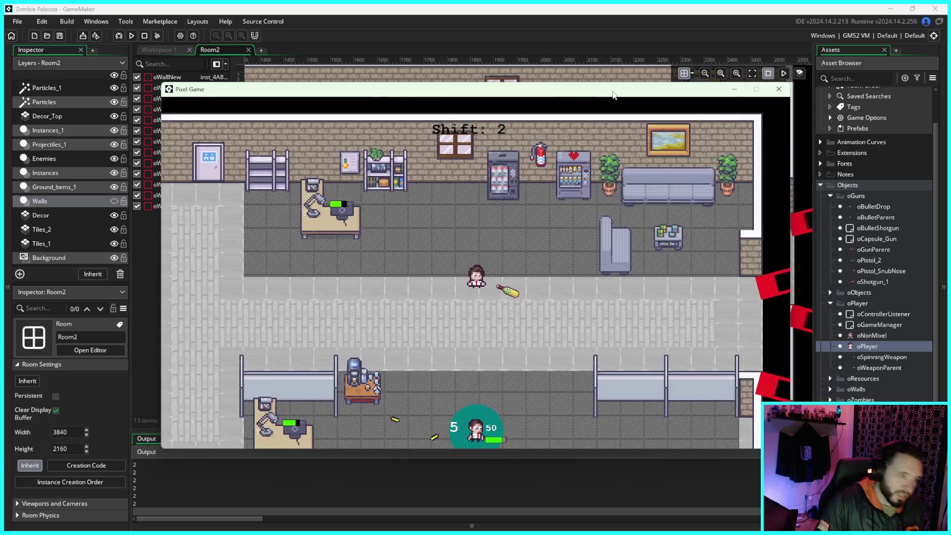
key("s")
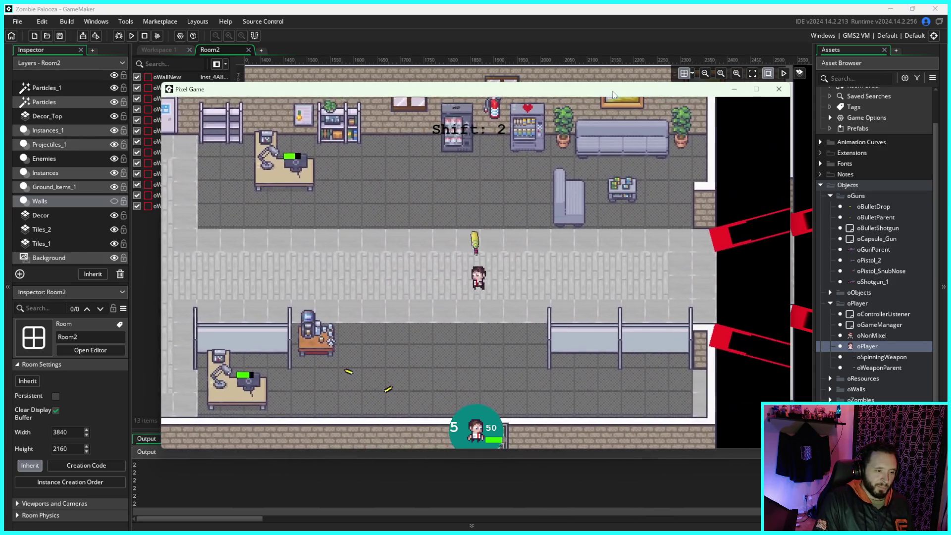
key("w")
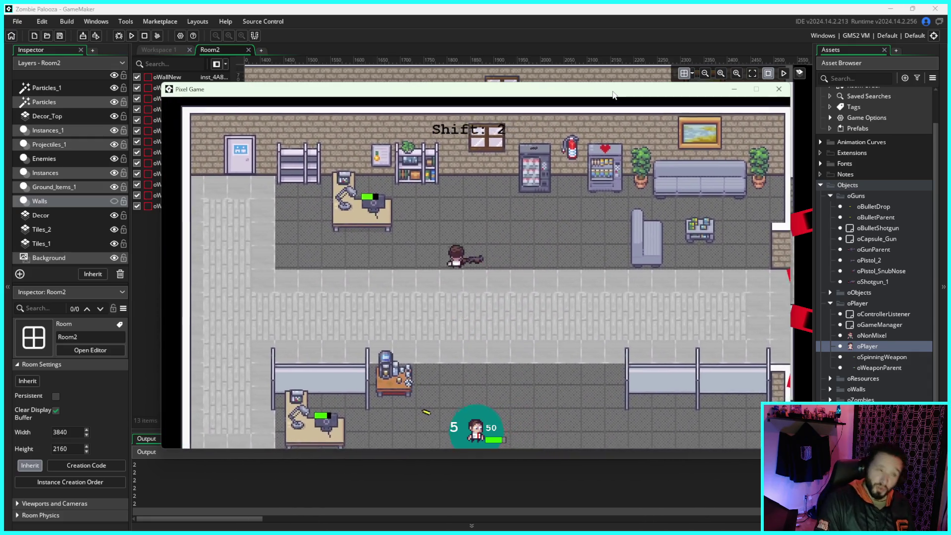
key("s")
key("d")
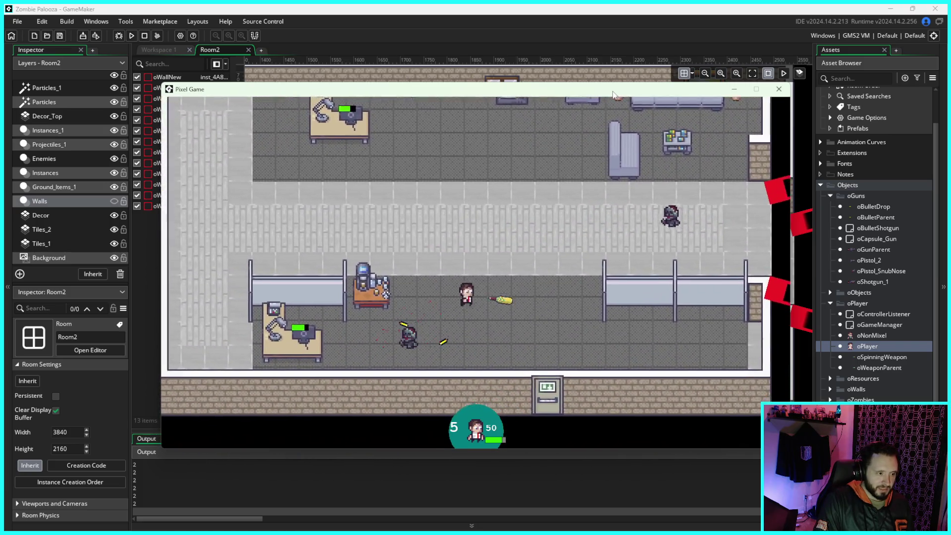
key("s")
key("d")
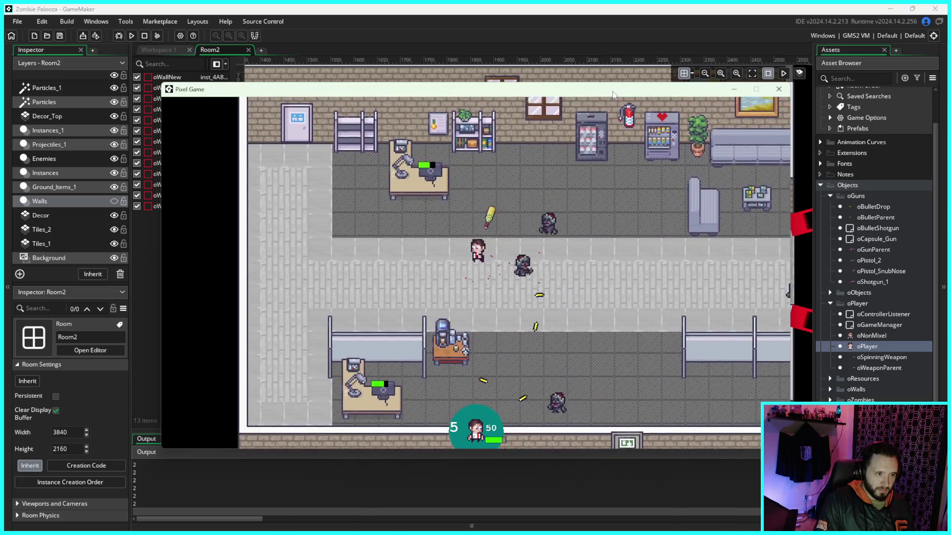
key("s")
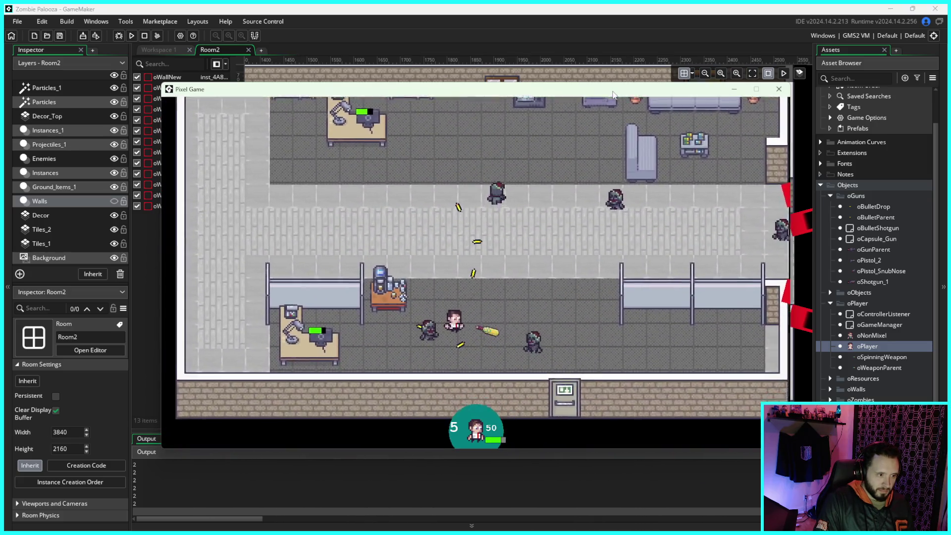
key("w")
key("a")
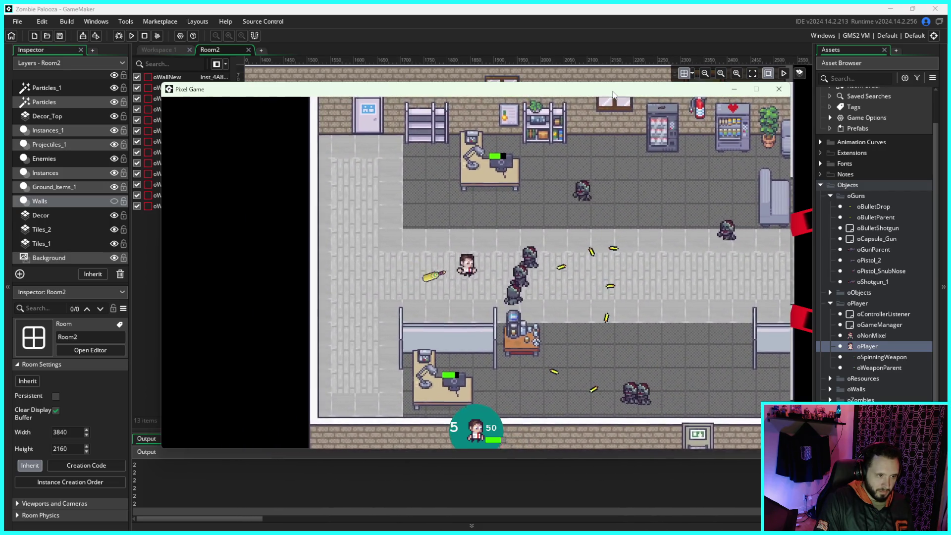
key("s")
key("d")
key("s")
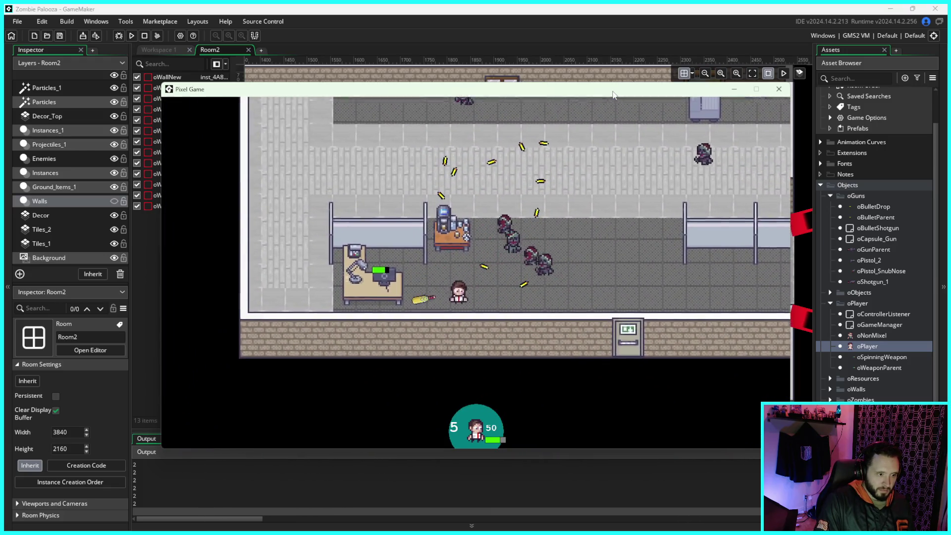
key("w")
key("a")
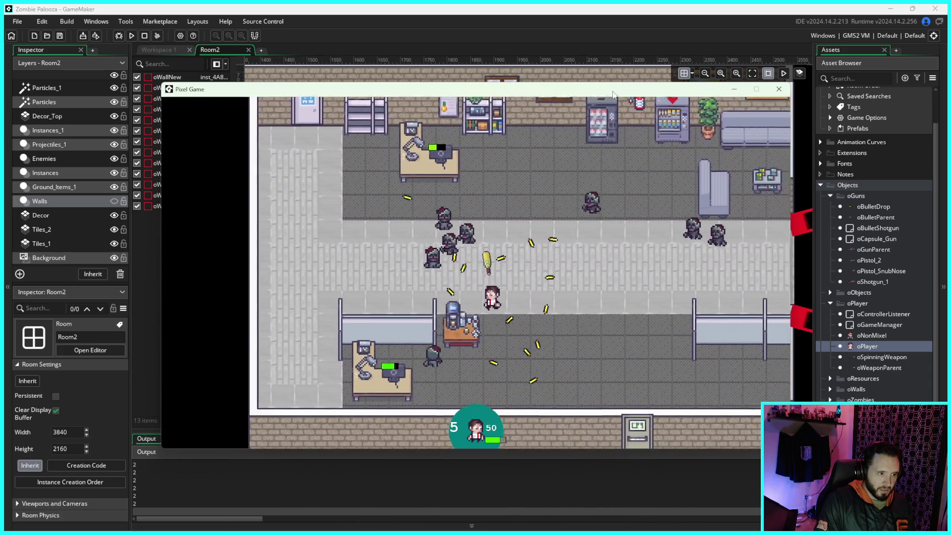
key("s")
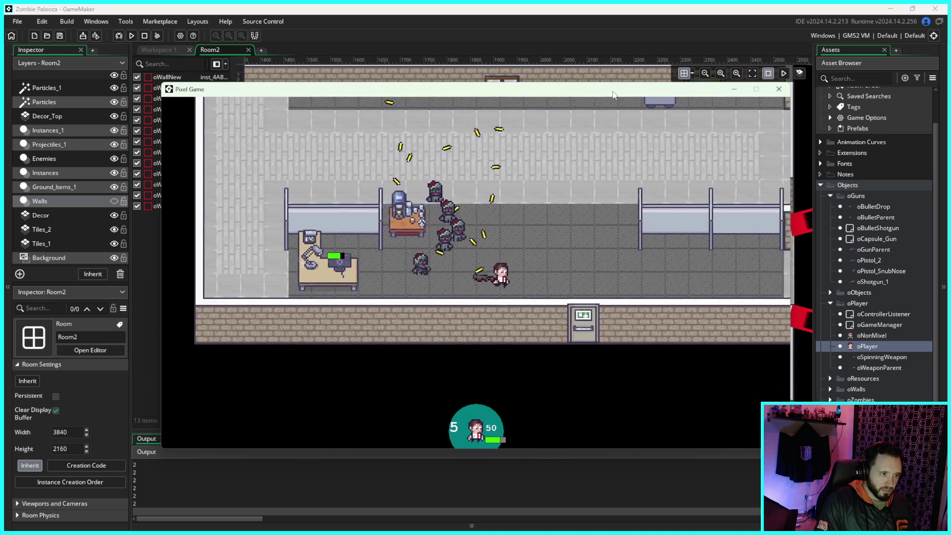
- Dodge down and away from zombies past the desks until the shift counter reads 5
key("w")
key("a")
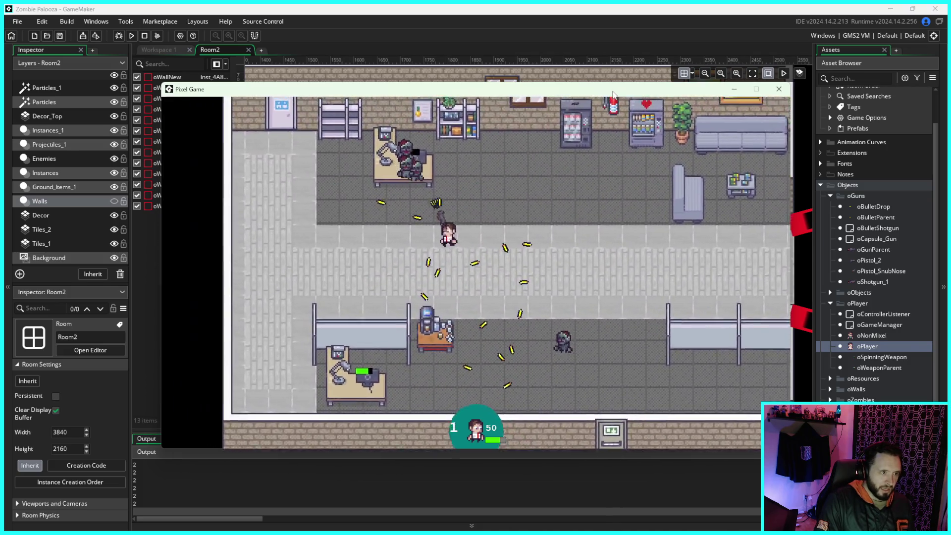
key("a")
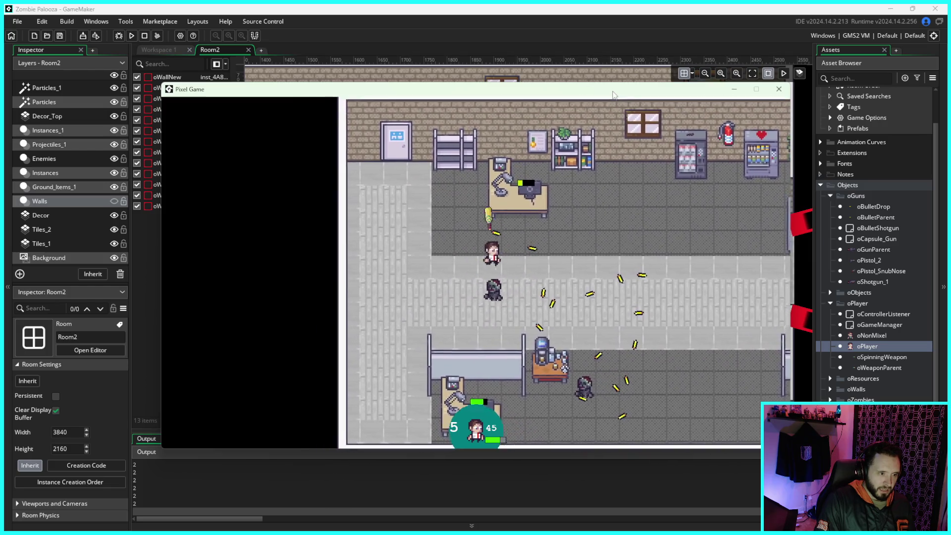
key("s")
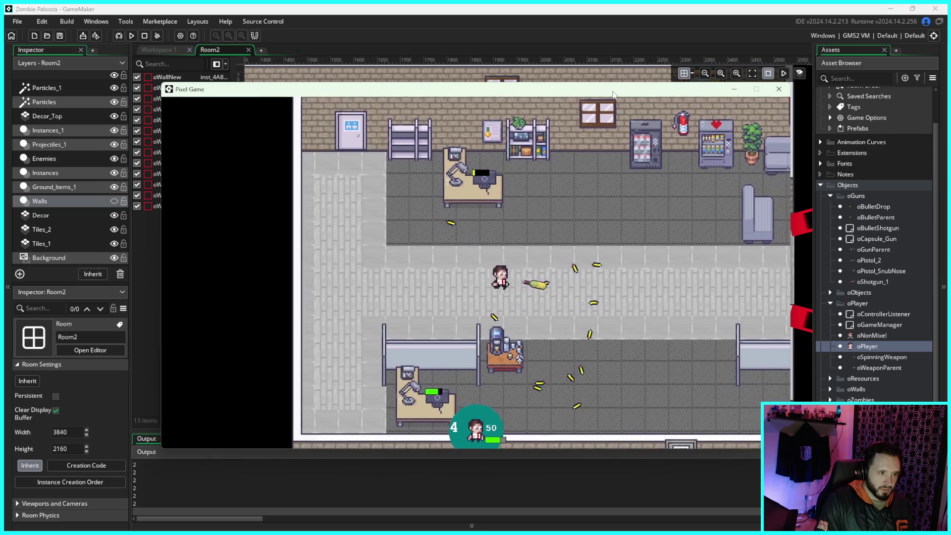
key("s")
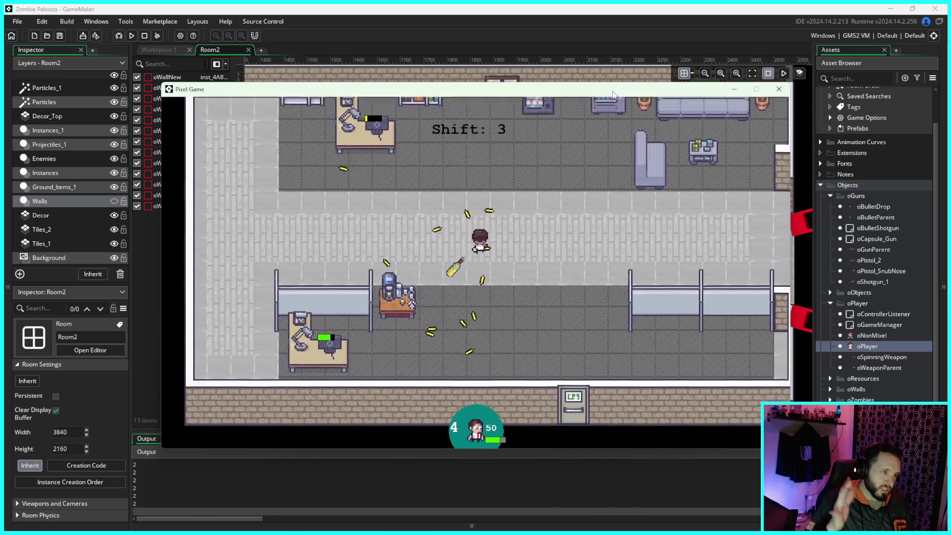
key("s")
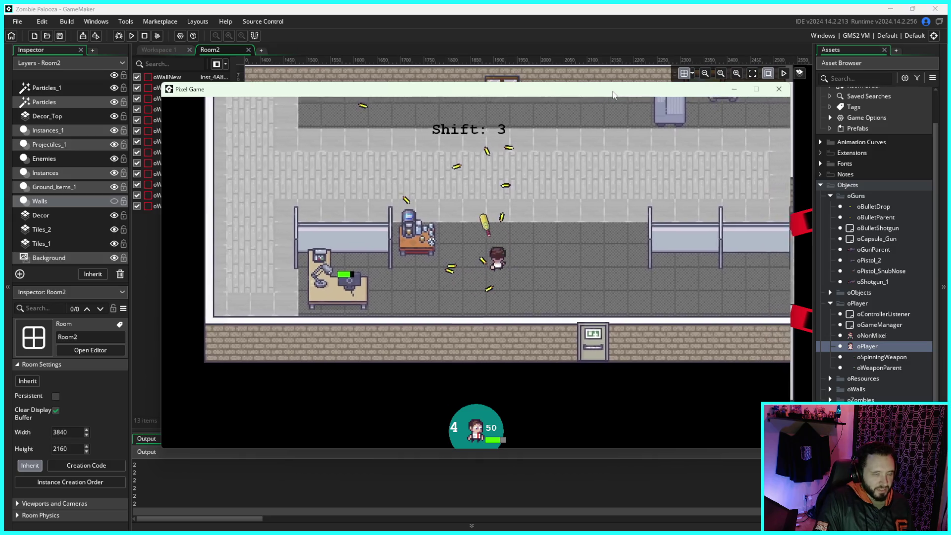
key("s")
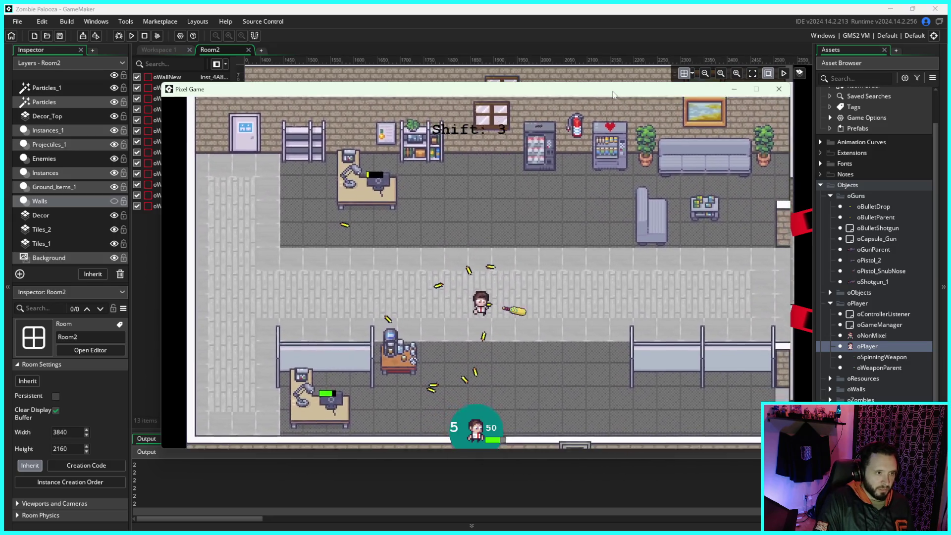
key("s")
key("w")
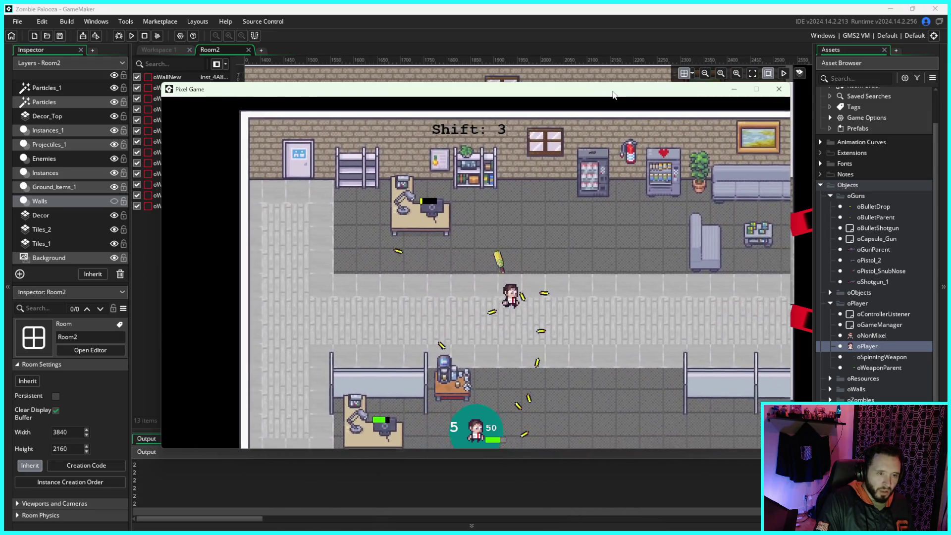
key("s")
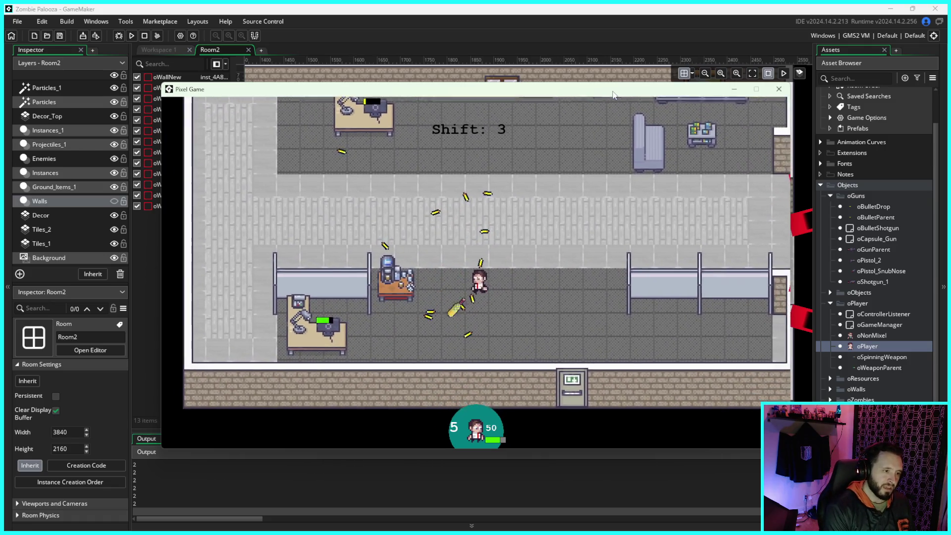
key("w")
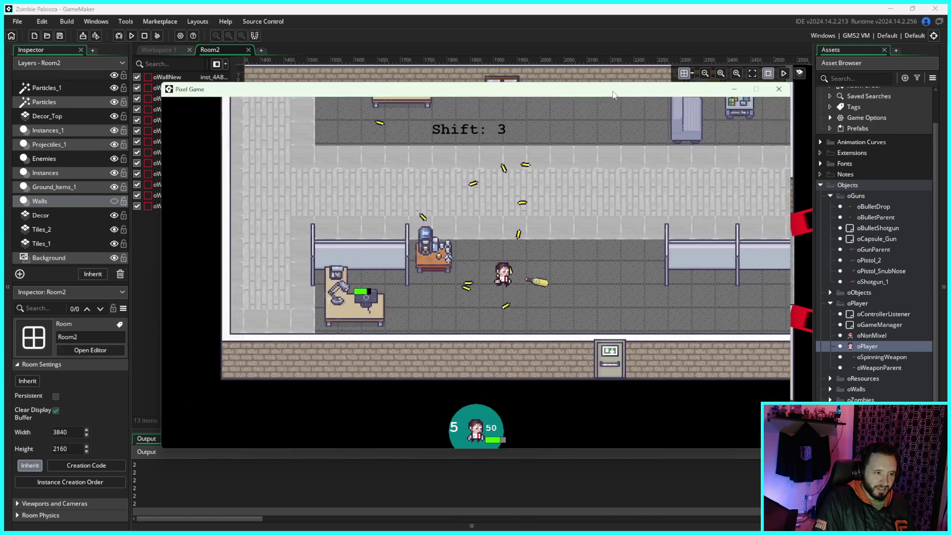
key("a")
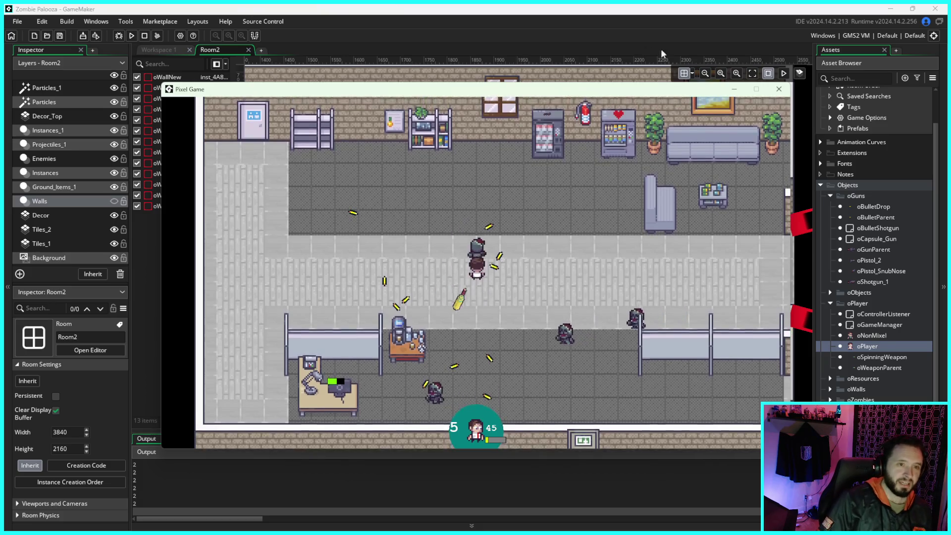
- End the test run with Escape, returning to the Room2 editor
key("Escape")
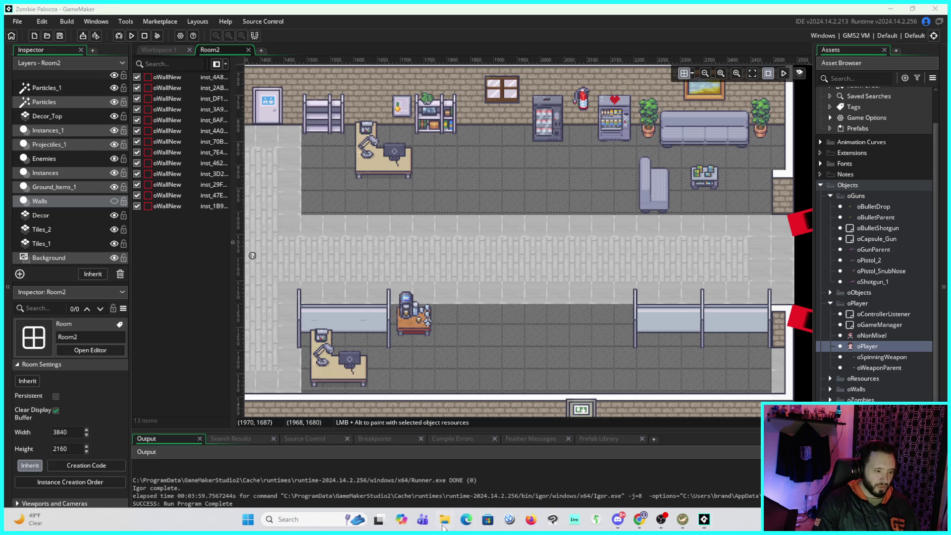
- Bring up File Explorer and open the Tiny Monster sound effects folder
left_click(445, 519)
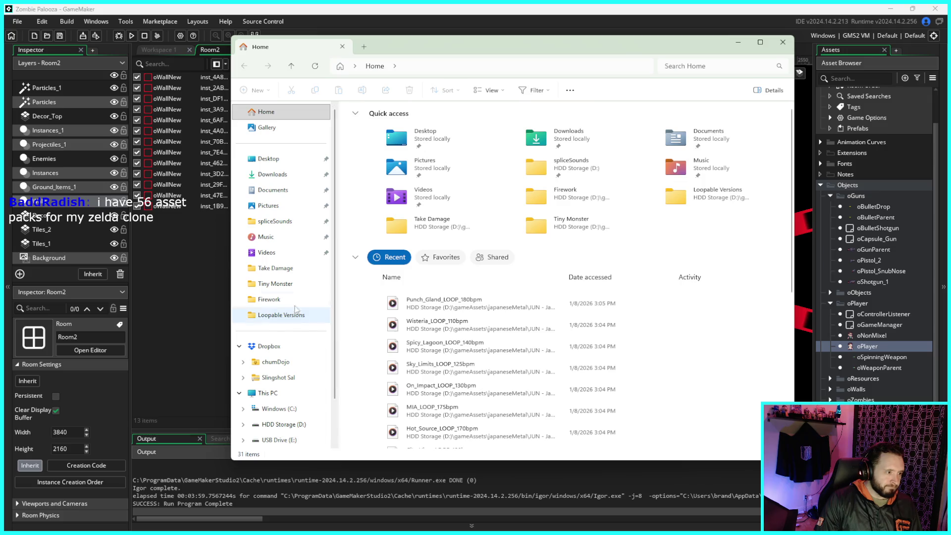
left_click(293, 283)
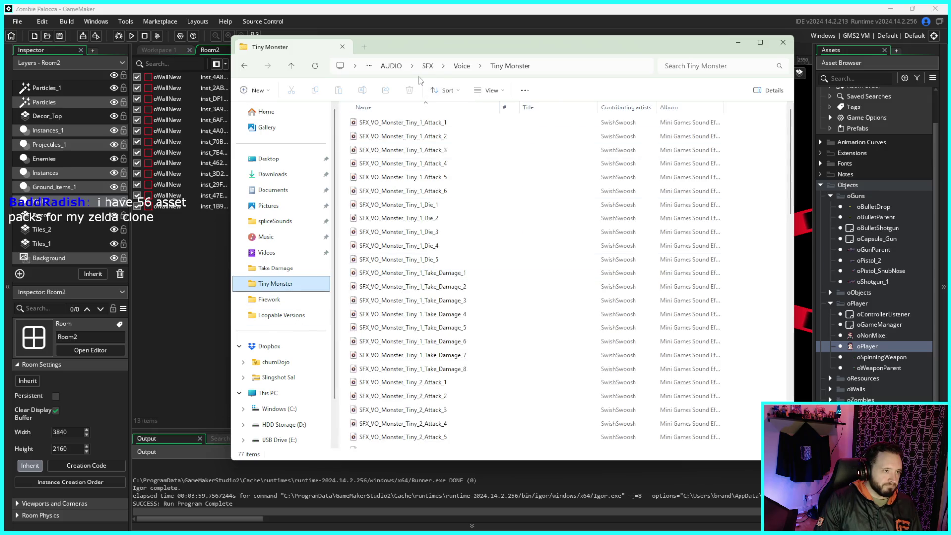
left_click_drag(441, 48, 444, 48)
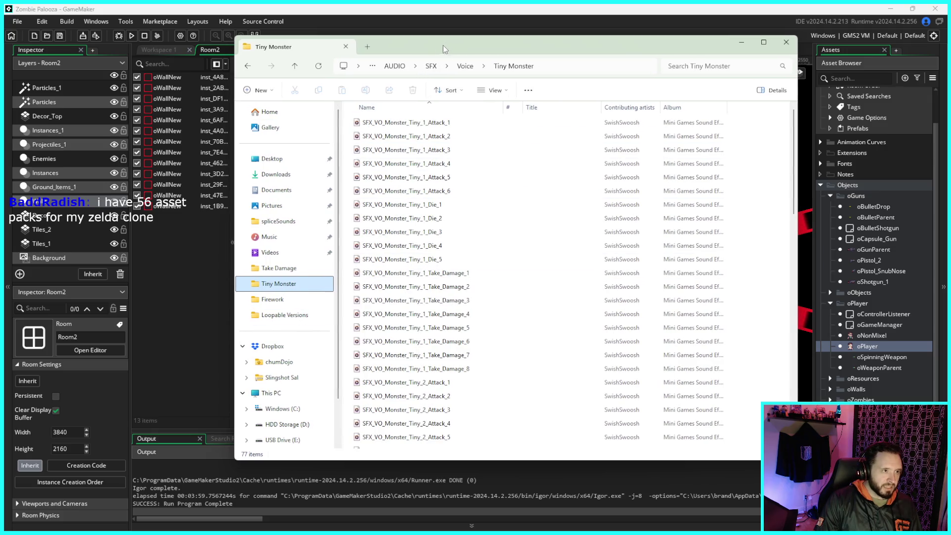
- Go up to gameAssets, then open soundEffects and the Mini Games Sound Effects and Music Pack
left_click(395, 66)
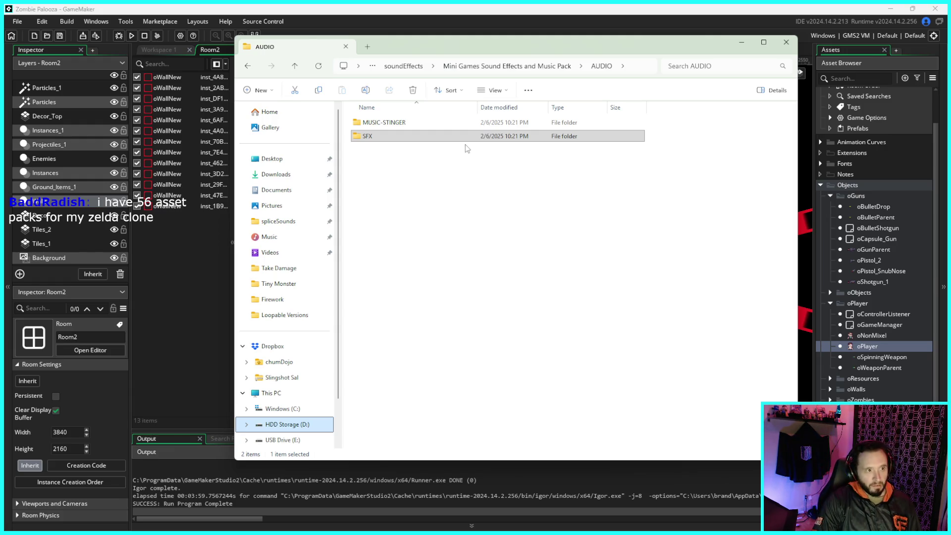
left_click(403, 66)
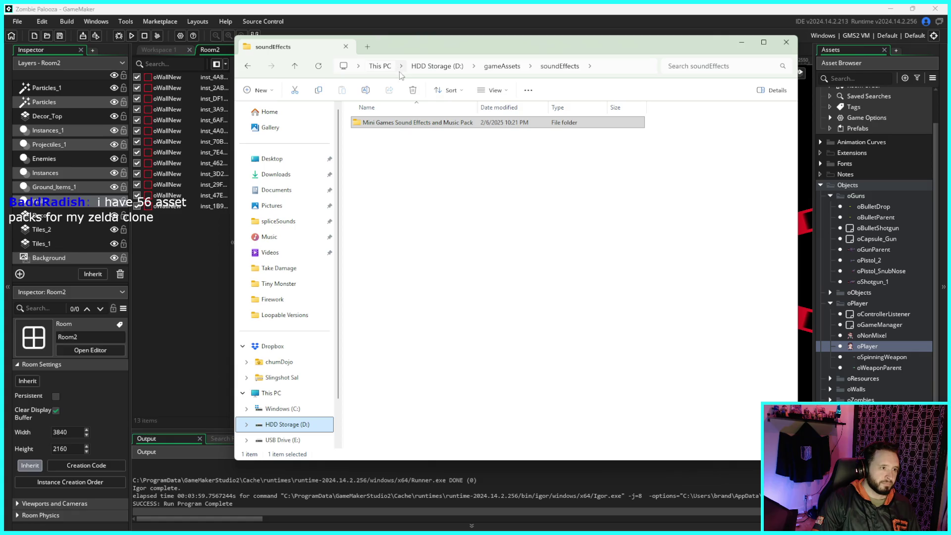
left_click(491, 68)
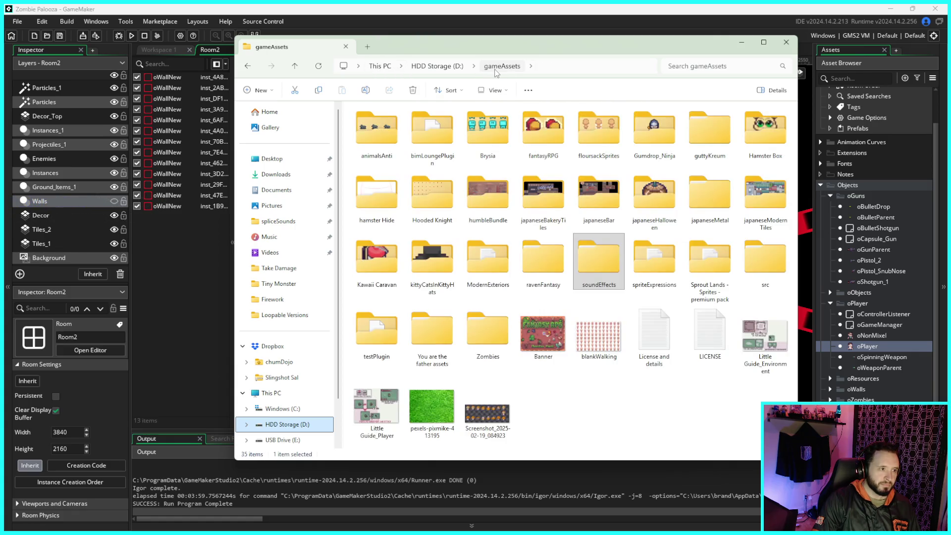
double_click(619, 258)
double_click(456, 124)
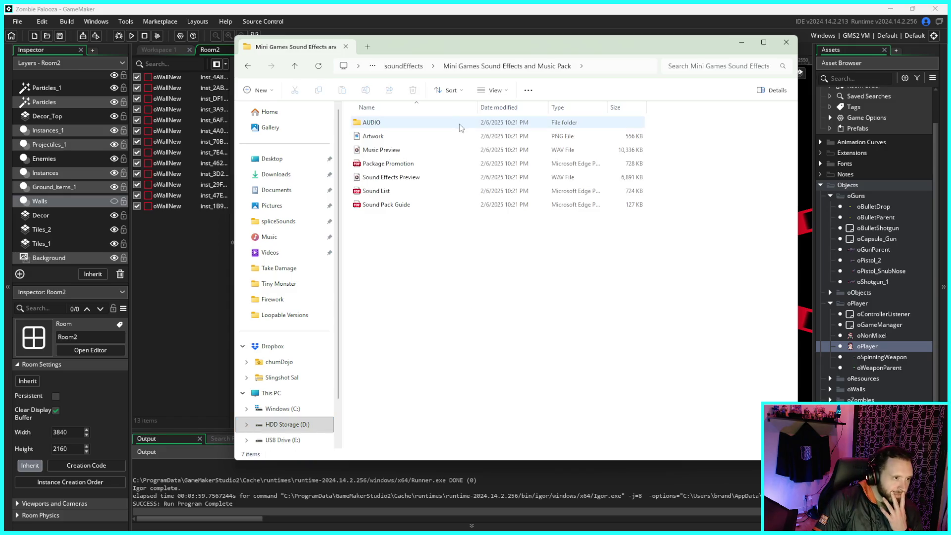
- Open the sound pack's AUDIO folder and browse its SFX and MUSIC-STINGER subfolders
double_click(430, 128)
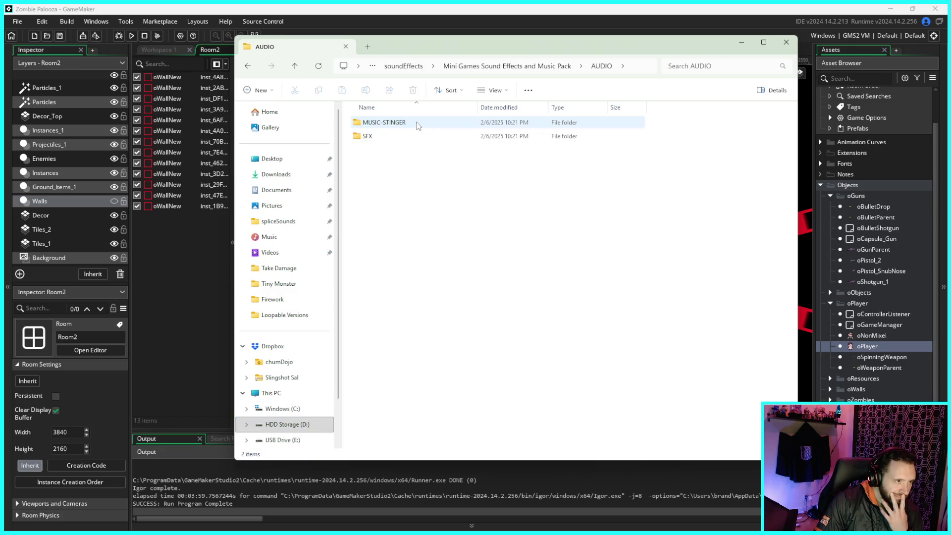
double_click(379, 138)
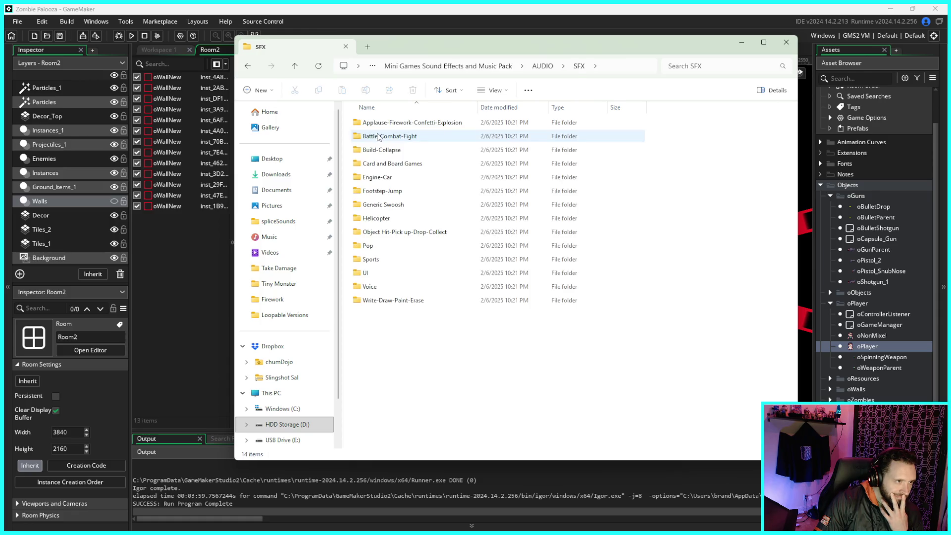
key("alt+Left")
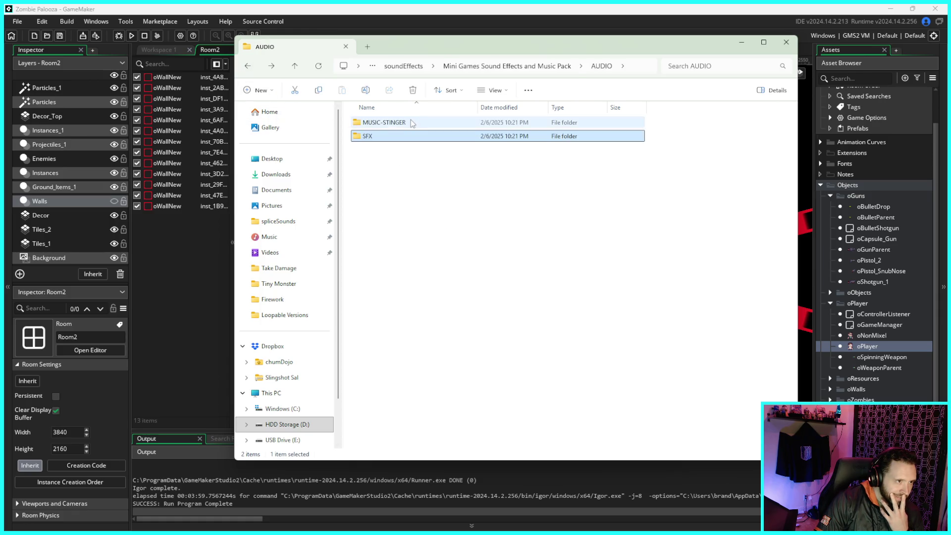
double_click(411, 124)
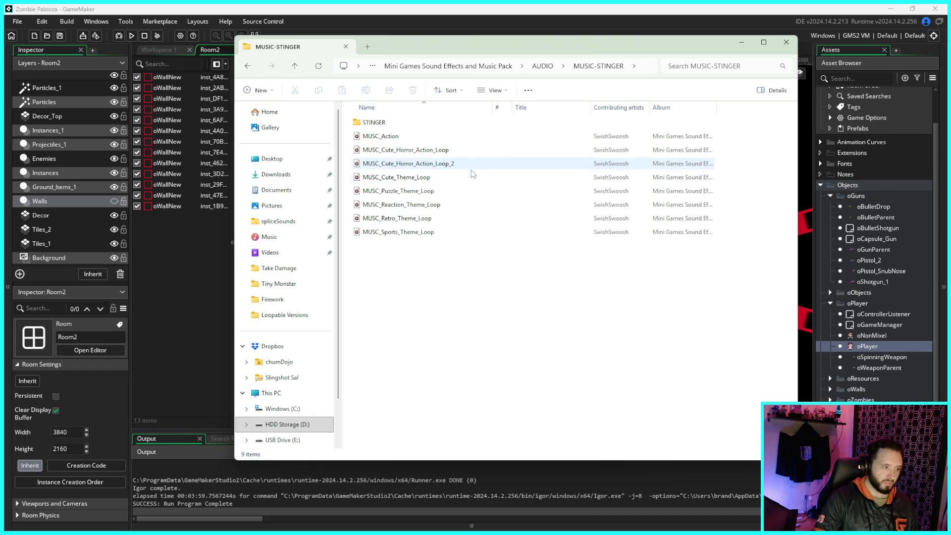
- Step back up through the pack folders to gameAssets, then forward into AUDIO again
left_click(247, 67)
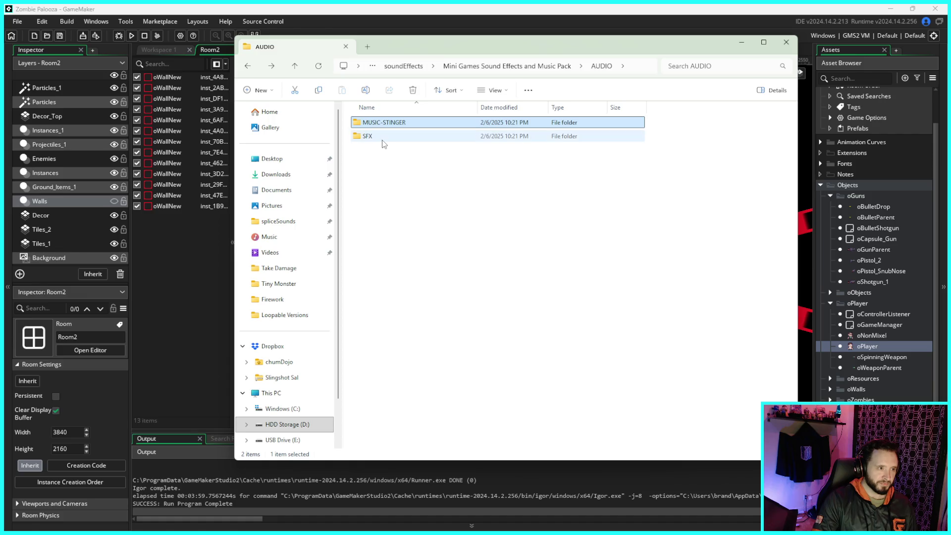
left_click(250, 68)
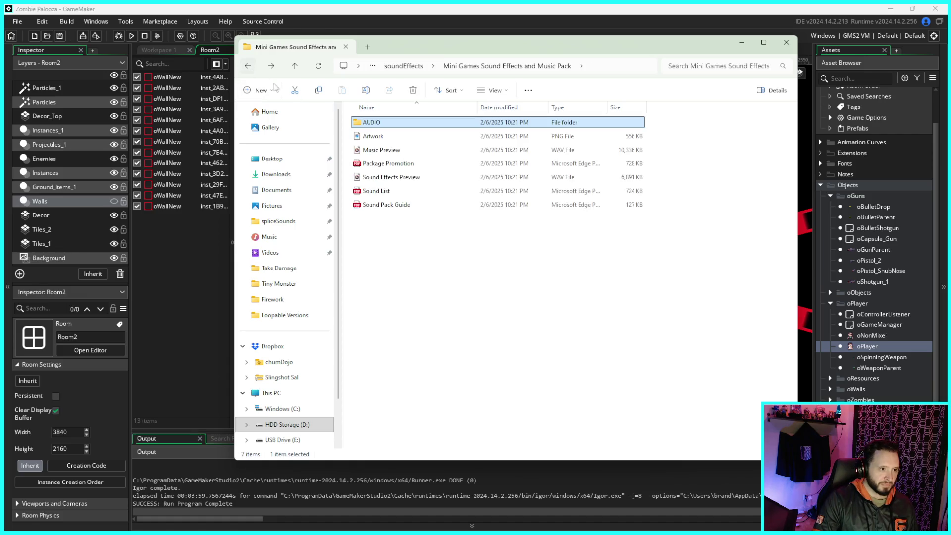
left_click(248, 66)
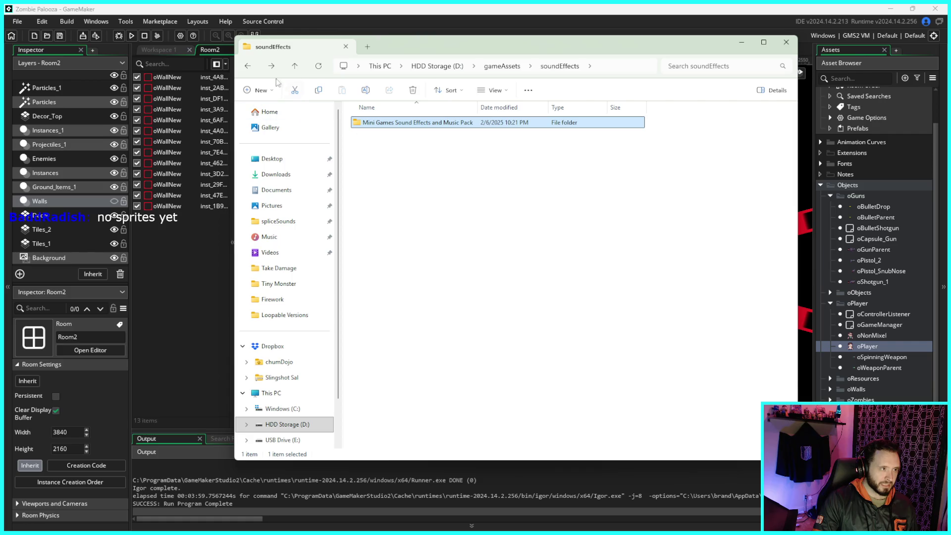
left_click(248, 66)
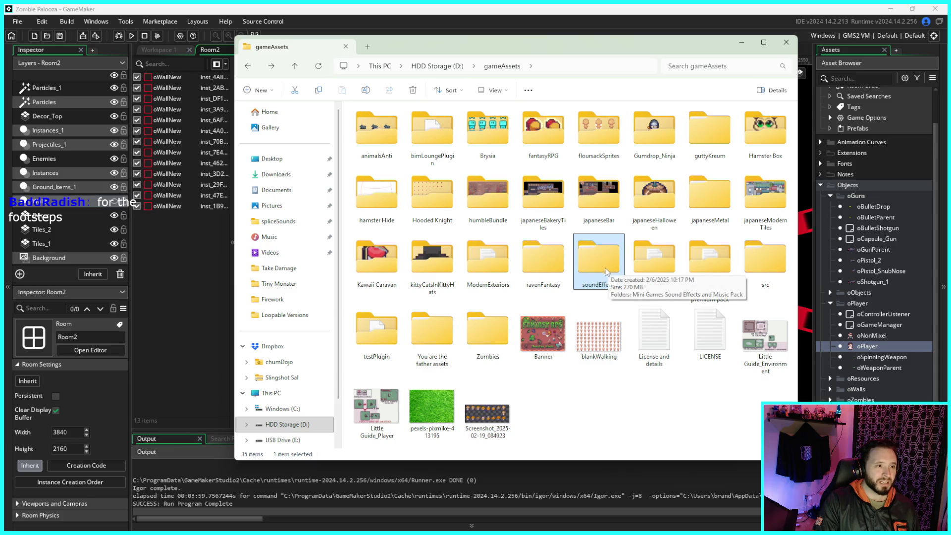
left_click(249, 68)
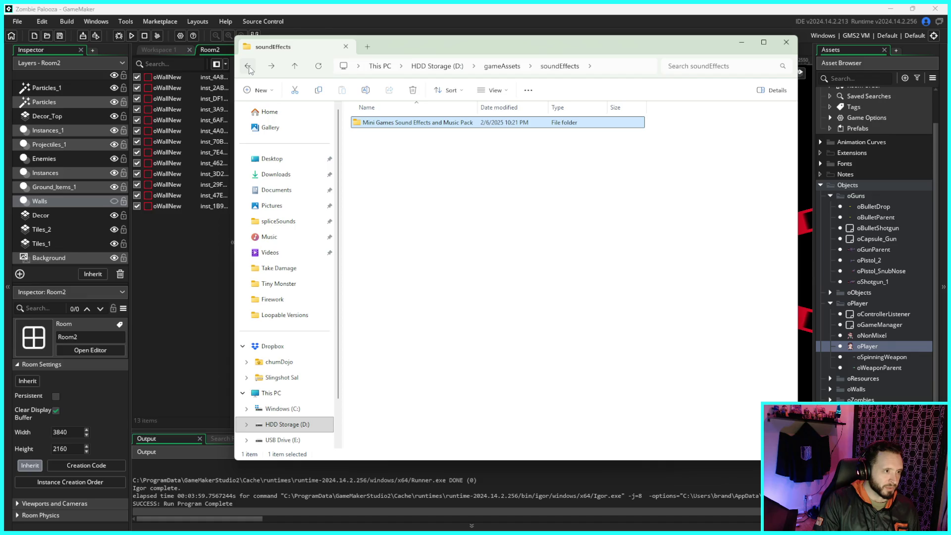
key("alt+Right")
key("alt+Right")
key("alt+Right")
key("alt+Right")
key("alt+Right")
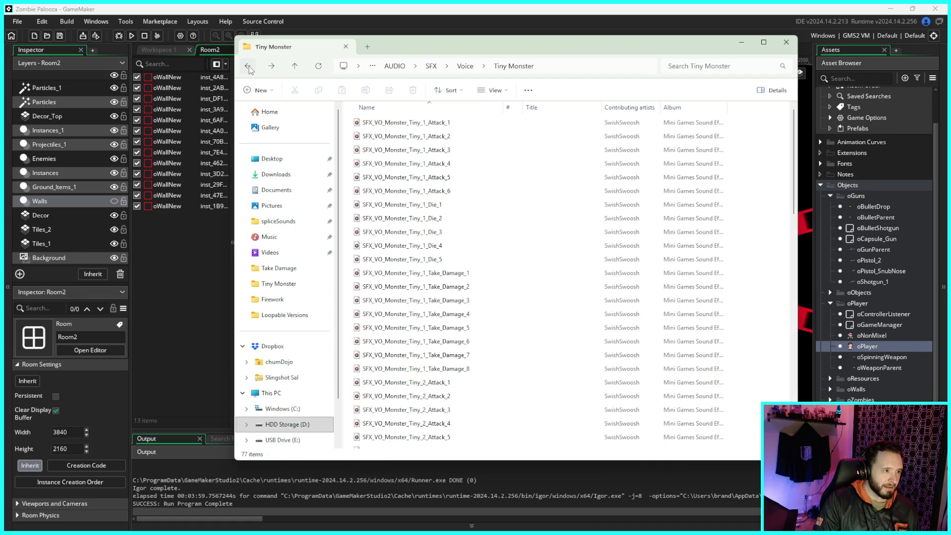
- Check the Loopable Versions and Firework folders from Home, then return to gameAssets via the breadcrumb
left_click(269, 111)
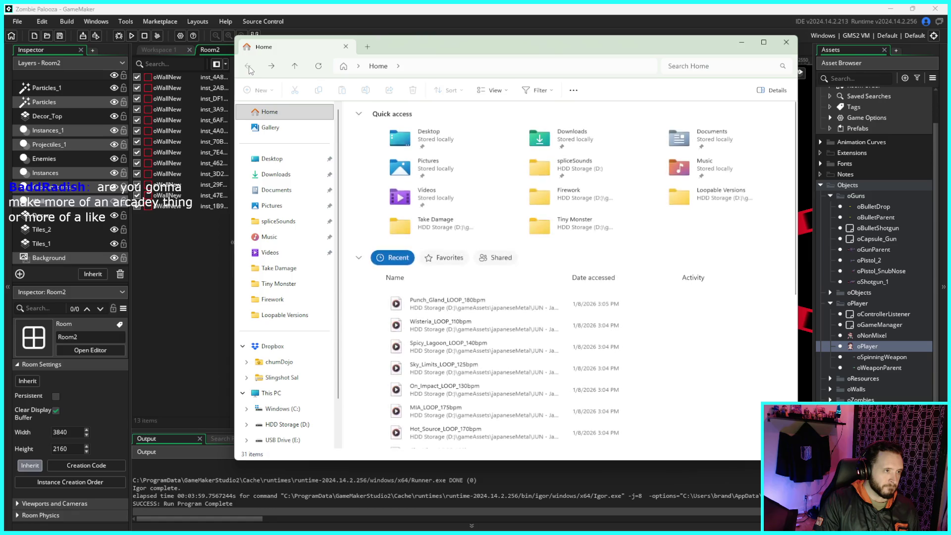
left_click(296, 315)
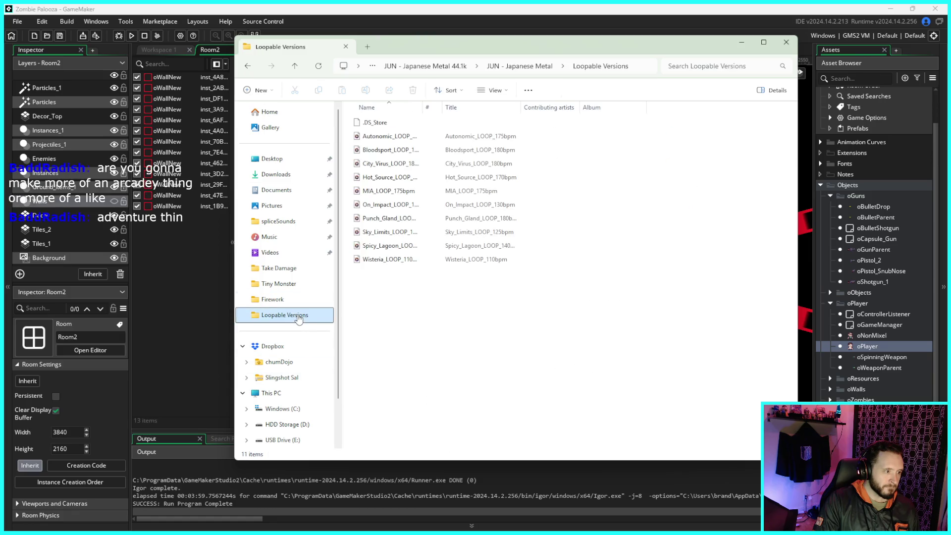
left_click(290, 299)
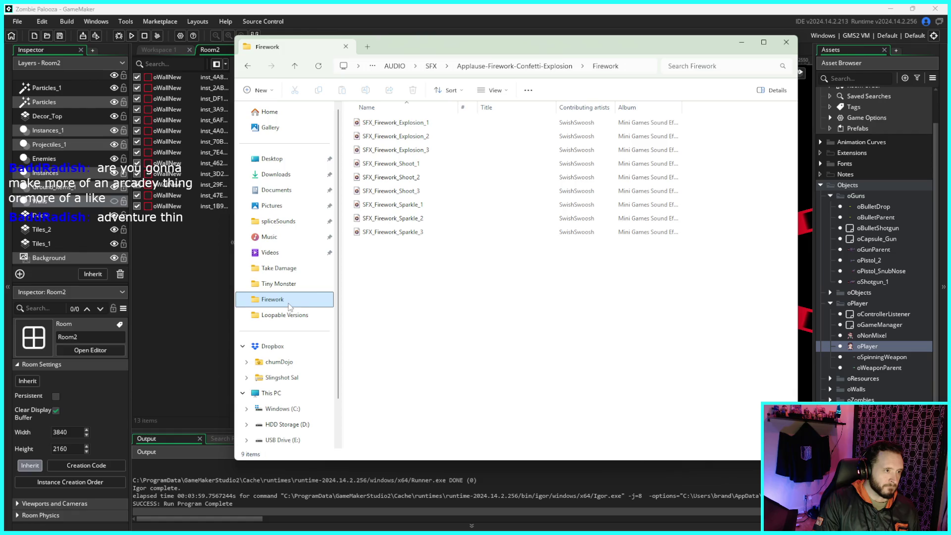
left_click(394, 66)
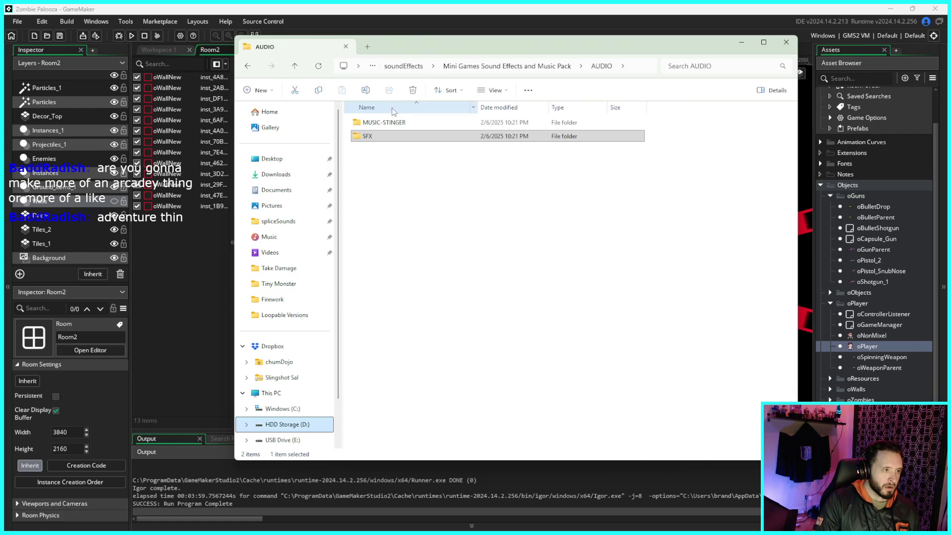
left_click(394, 71)
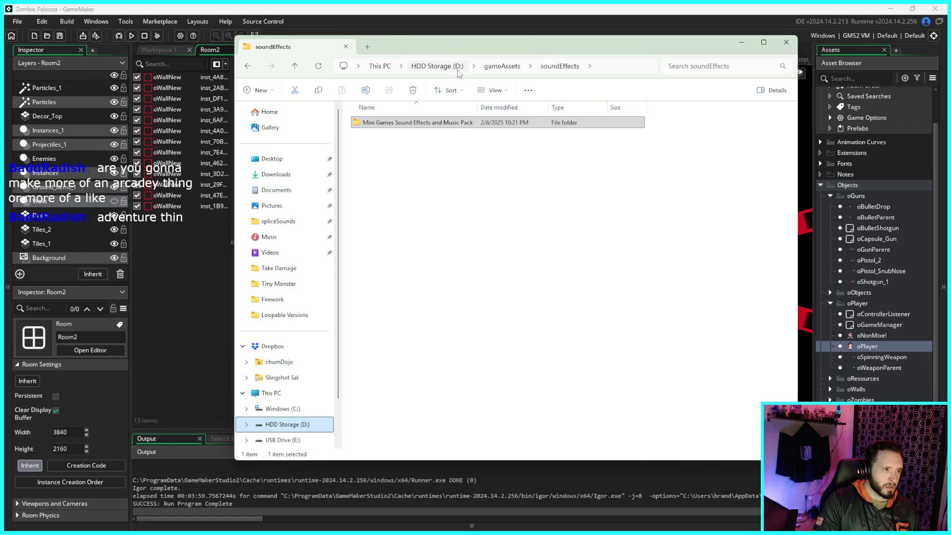
left_click(503, 66)
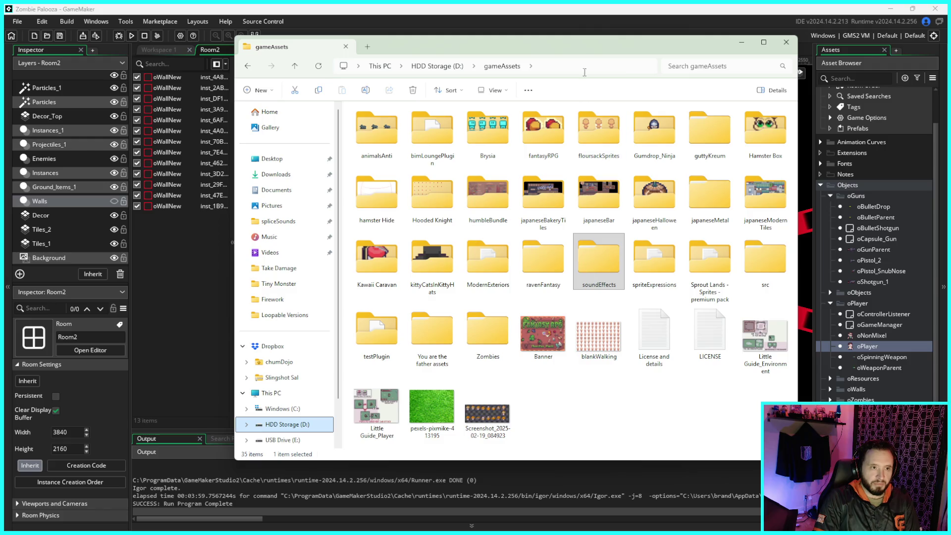
- Nudge the gameAssets Explorer window aside and close it to reveal the Room2 editor
left_click_drag(581, 51, 590, 49)
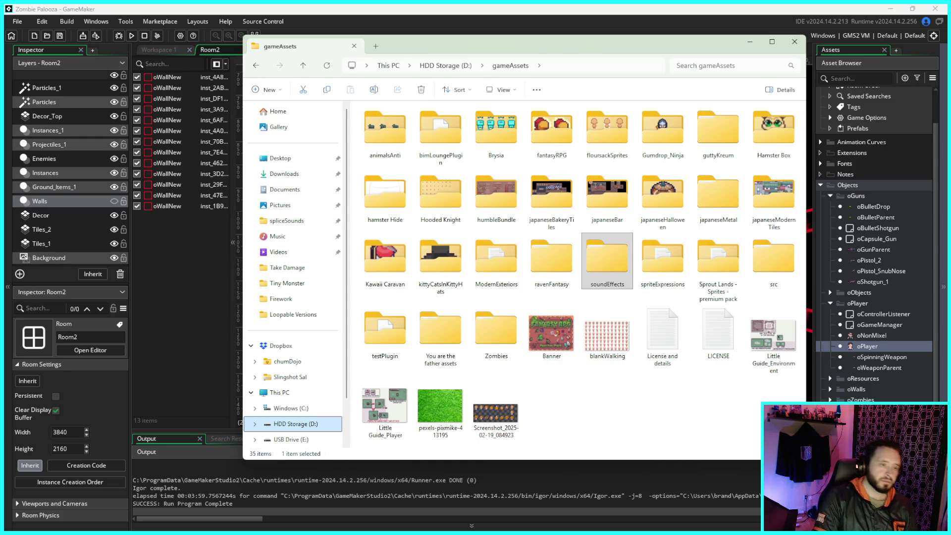
left_click(794, 42)
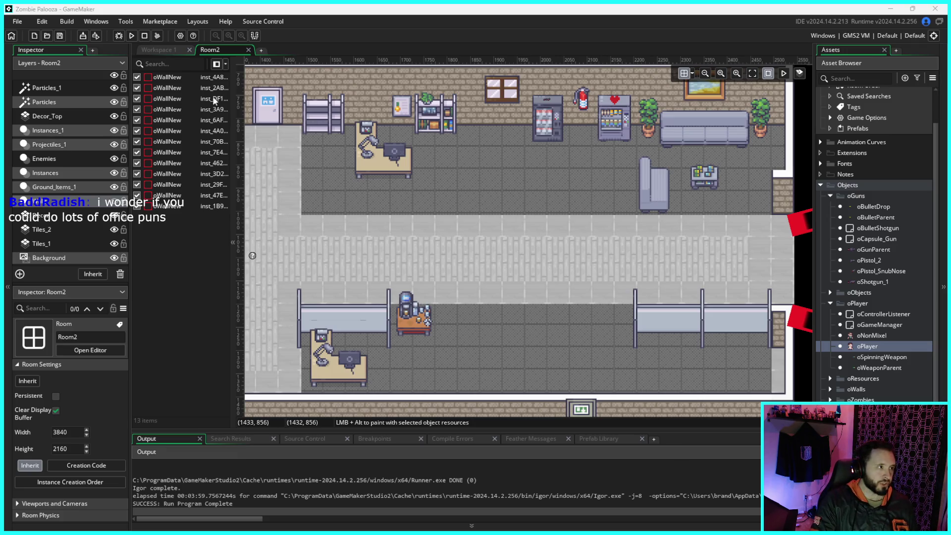
- Switch back to the Room2 tab and collapse oPlayer and oGuns in the Asset Browser
left_click(163, 50)
left_click(210, 50)
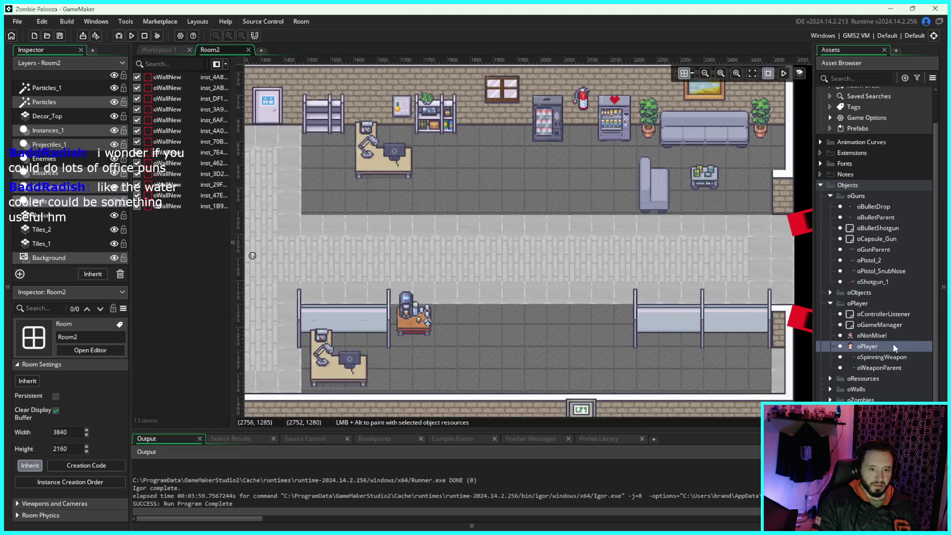
left_click(830, 303)
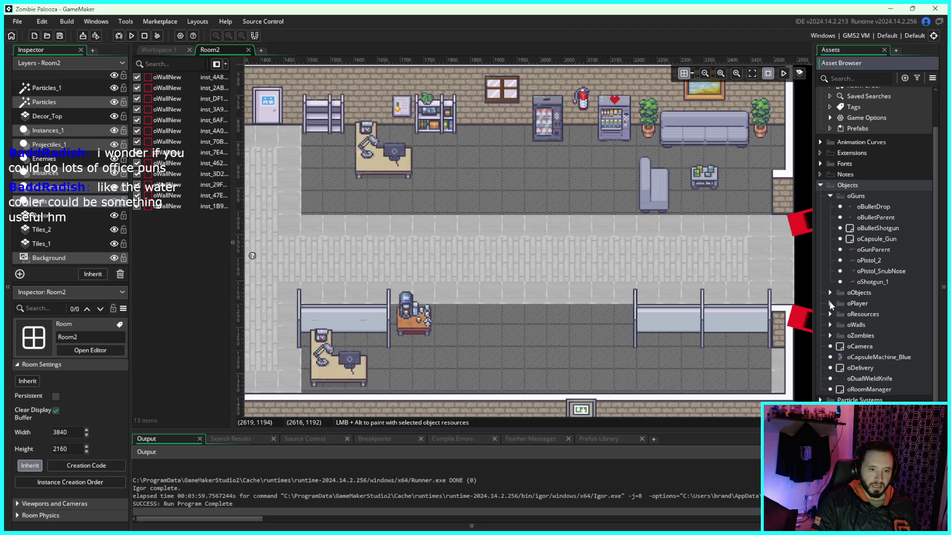
left_click(830, 196)
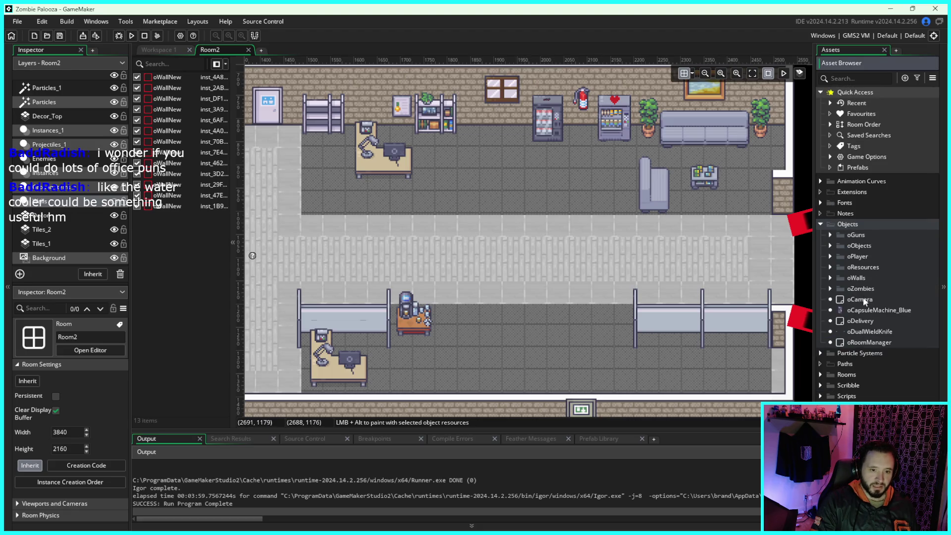
left_click(820, 203)
left_click(820, 203)
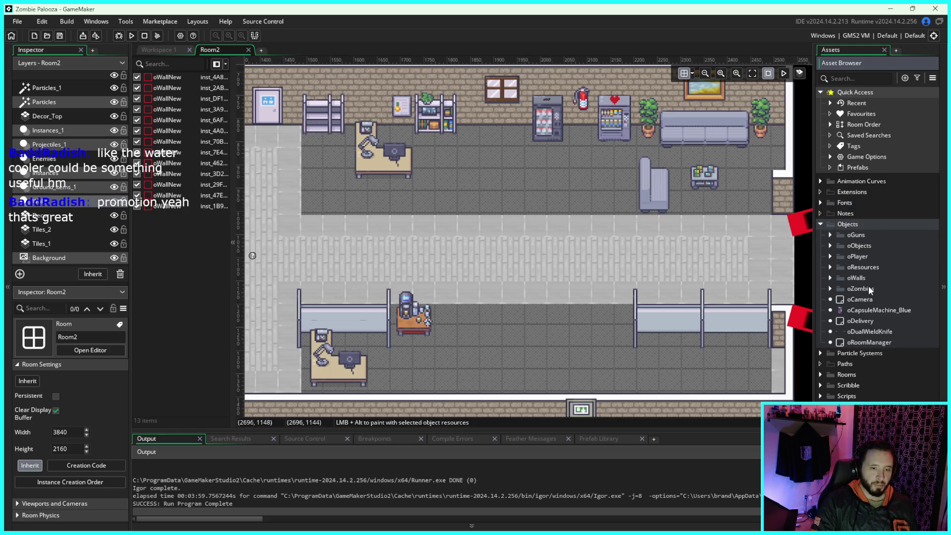
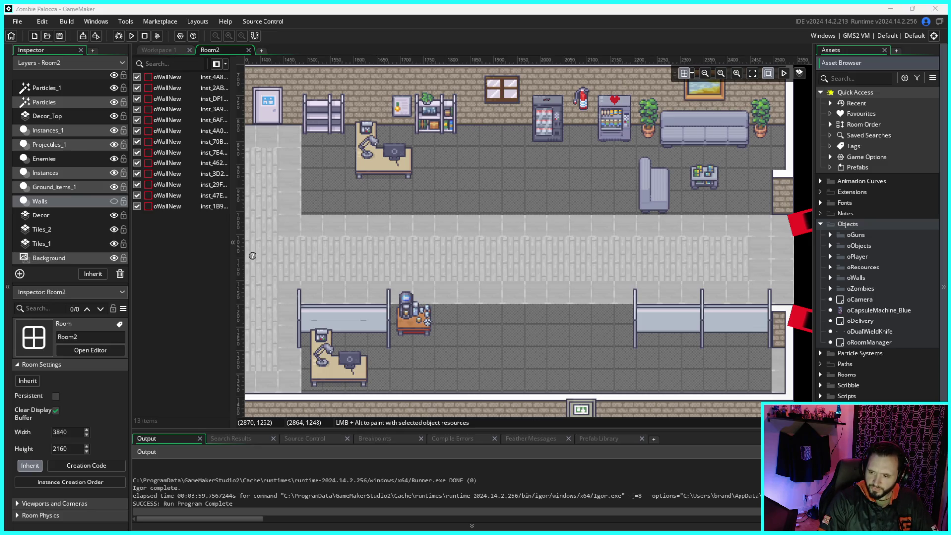
- Maximize the Pixabay sound-effects window and preview the Reliable Safe clip, pausing it at 0:03
mouse_move(948, 160)
left_mouse_down()
mouse_move(483, 160)
mouse_move(378, 130)
left_mouse_up()
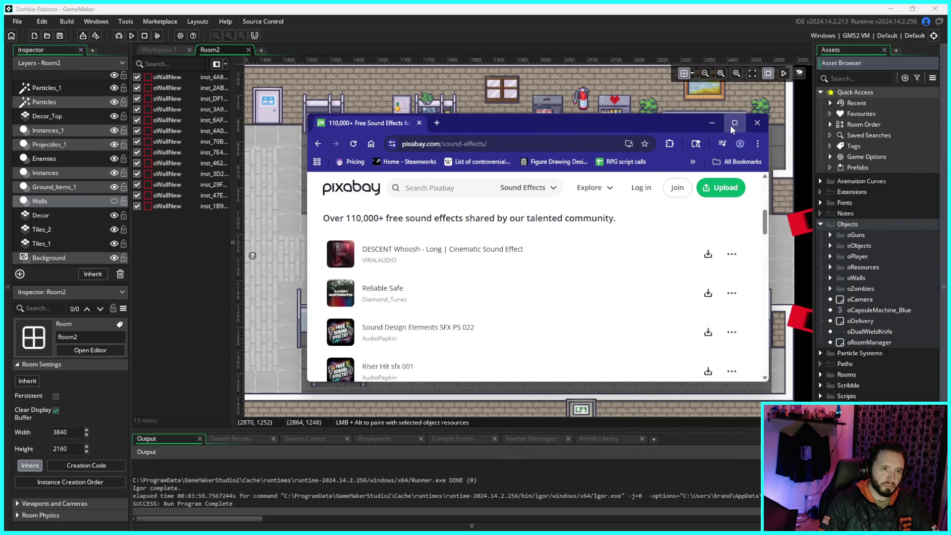
left_click(733, 124)
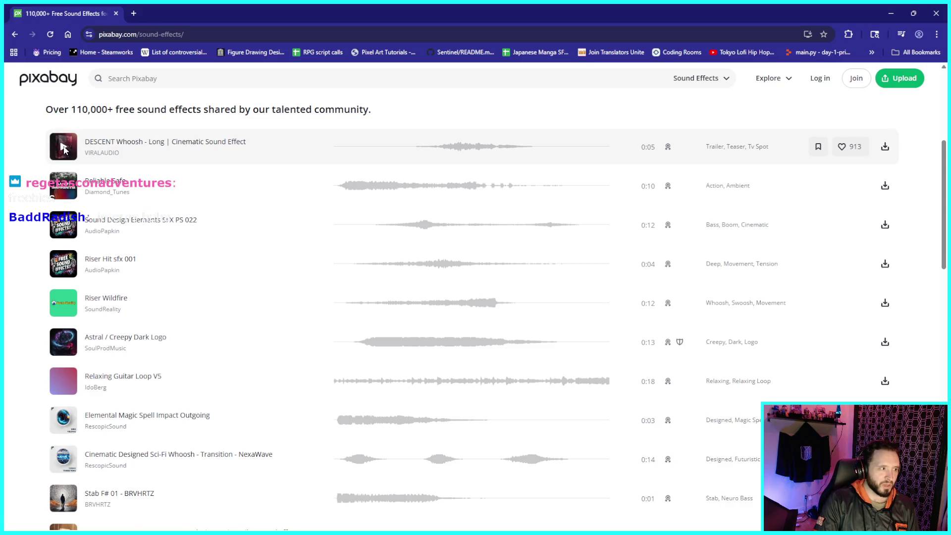
left_click(64, 187)
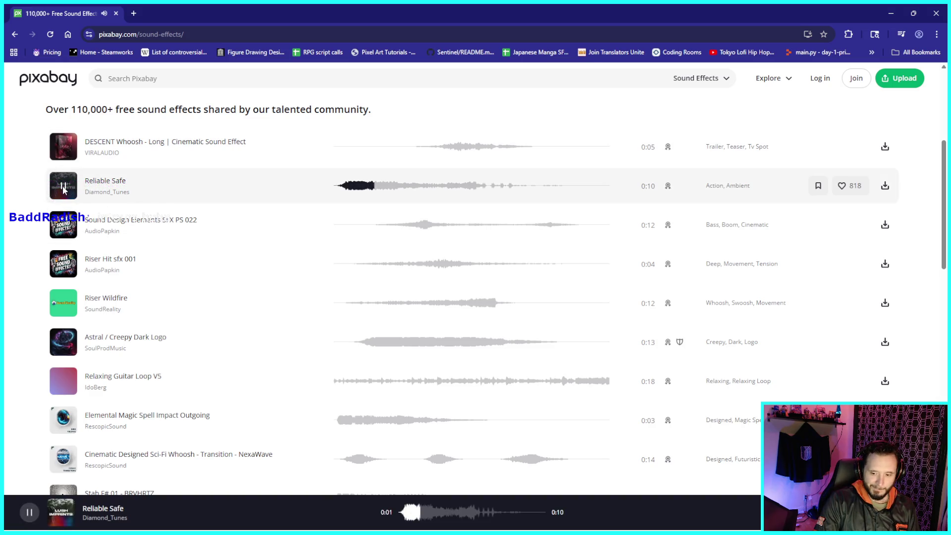
left_click(64, 188)
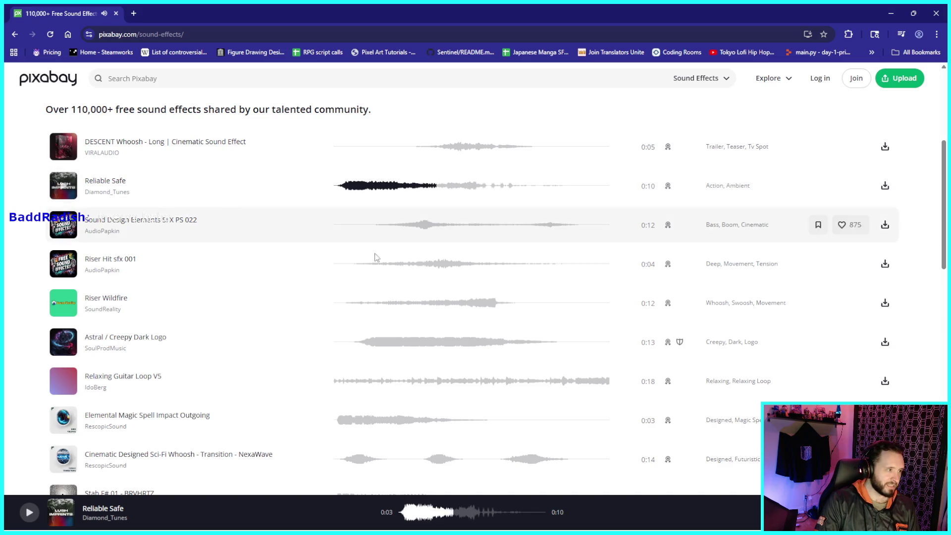
scroll(256, 247, "down", 2)
scroll(253, 254, "up", 7)
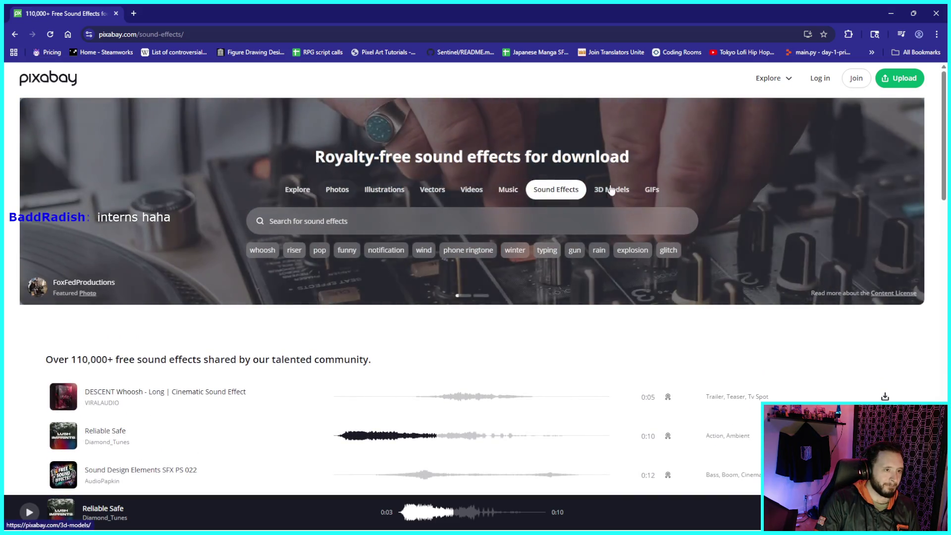
left_click(451, 218)
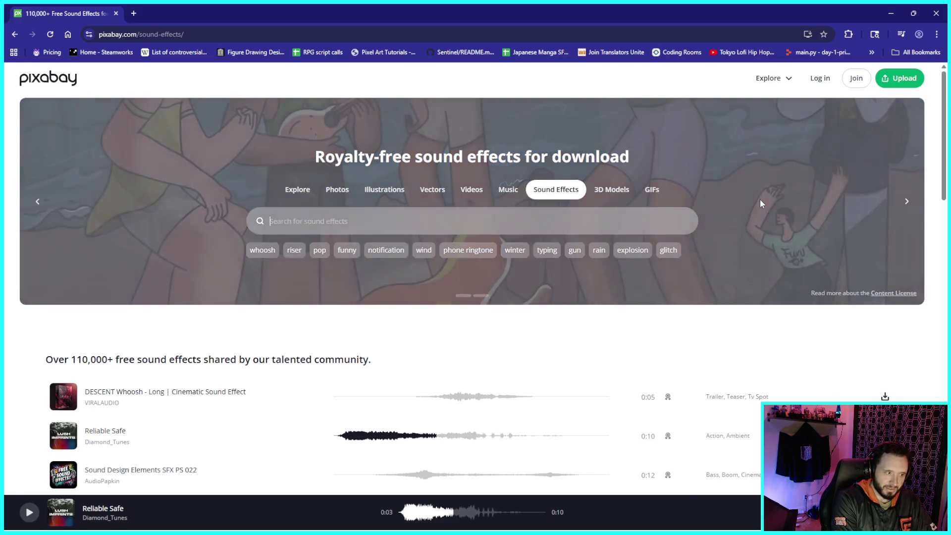
- Search Pixabay sound effects for 'hit' and audition the Horror Hit Logo clip
type("hit")
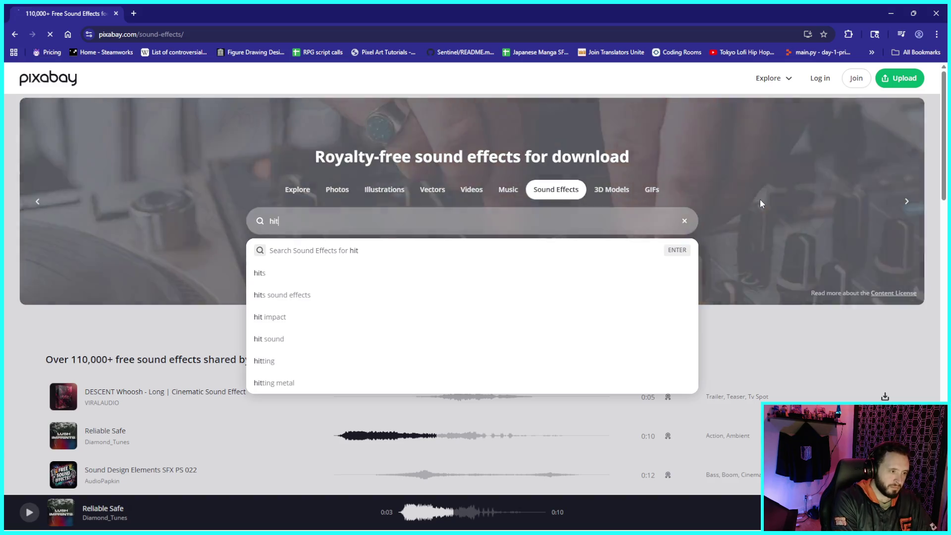
key("Return")
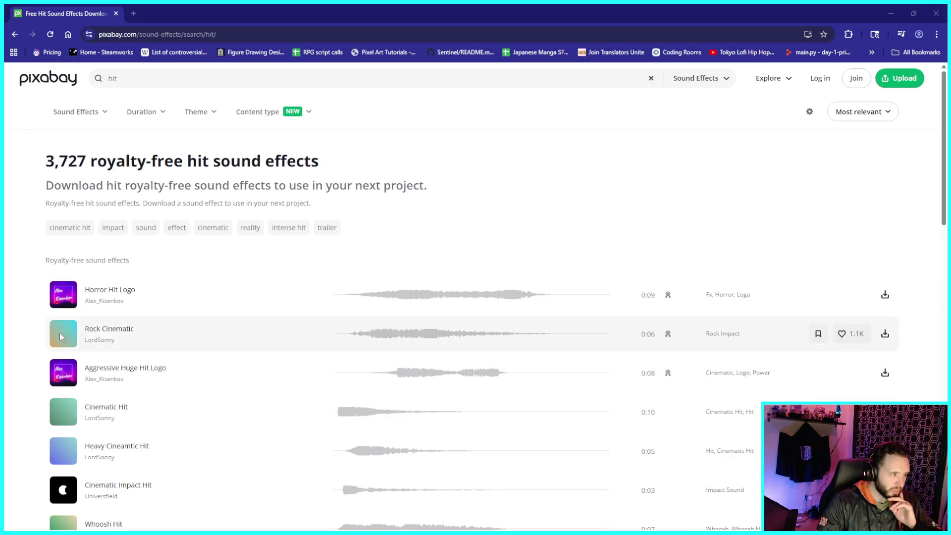
left_click(63, 295)
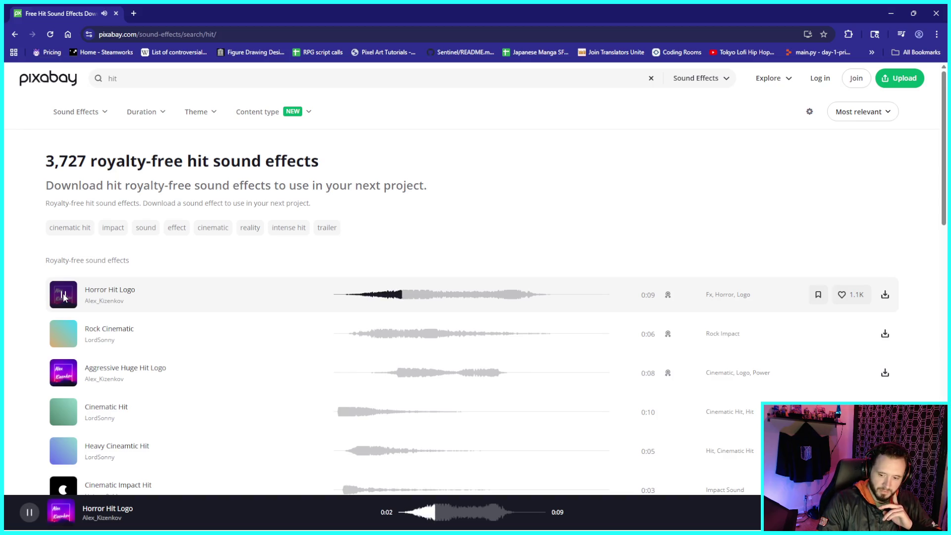
left_click(64, 295)
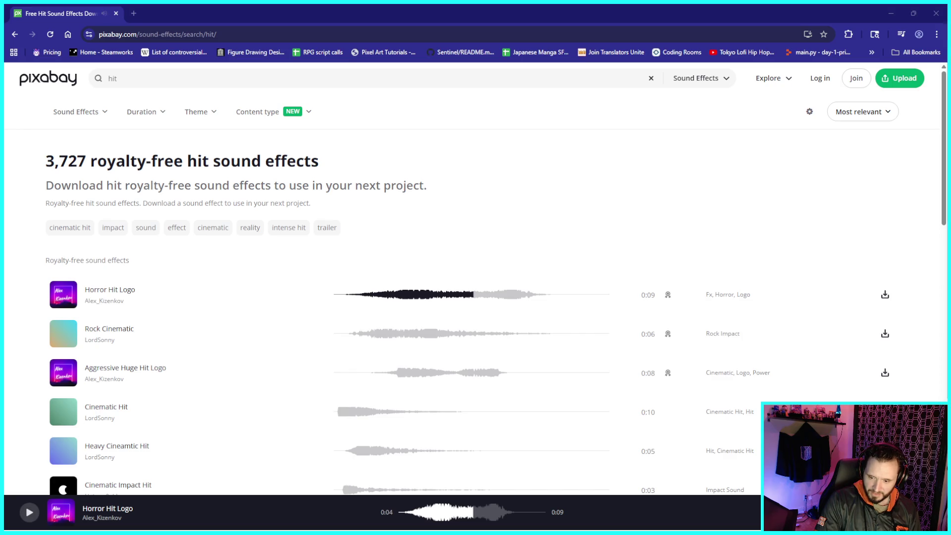
left_click(63, 297)
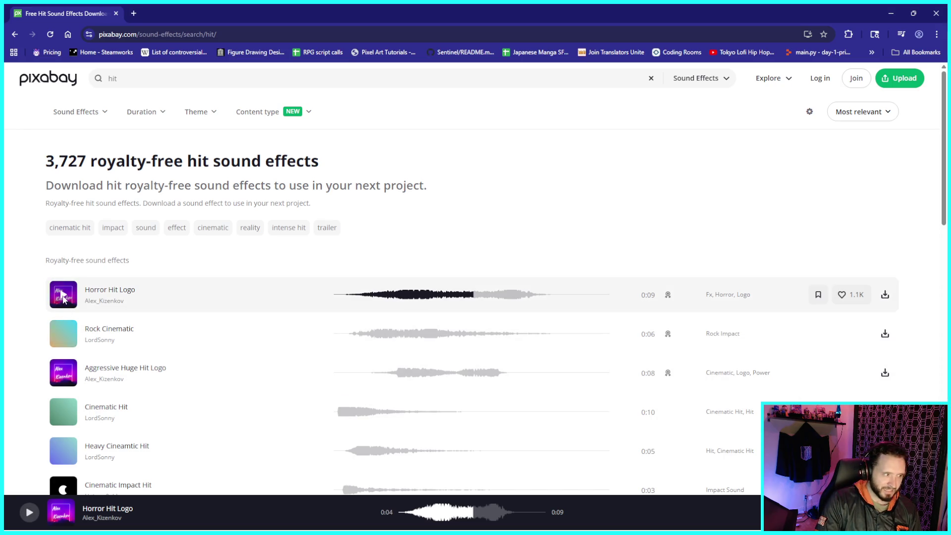
left_click(63, 296)
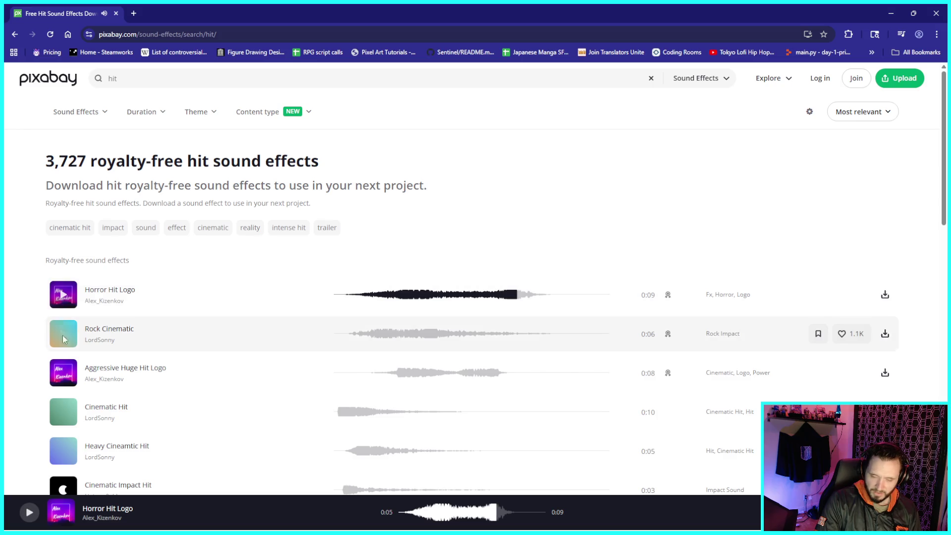
- Audition the Rock Cinematic and Aggressive Huge Hit Logo clips
left_click(64, 336)
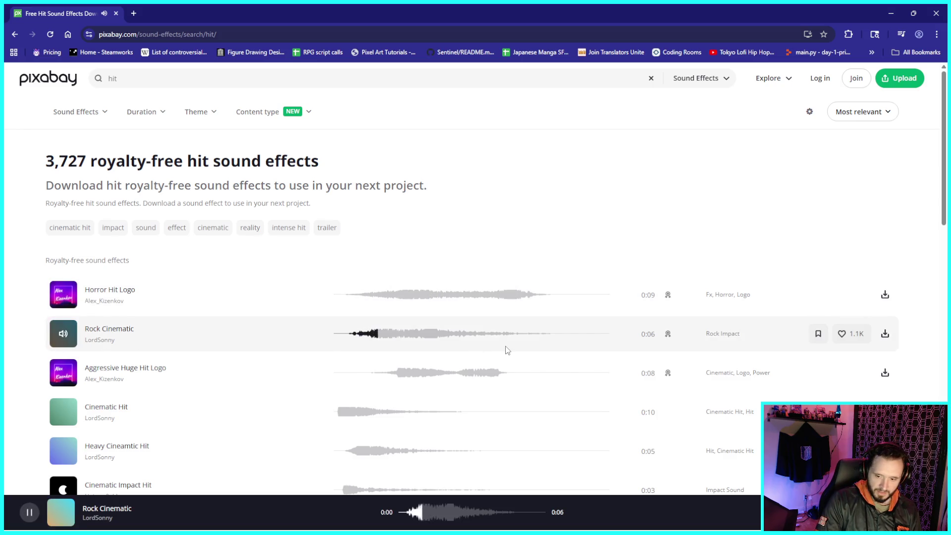
left_click(63, 336)
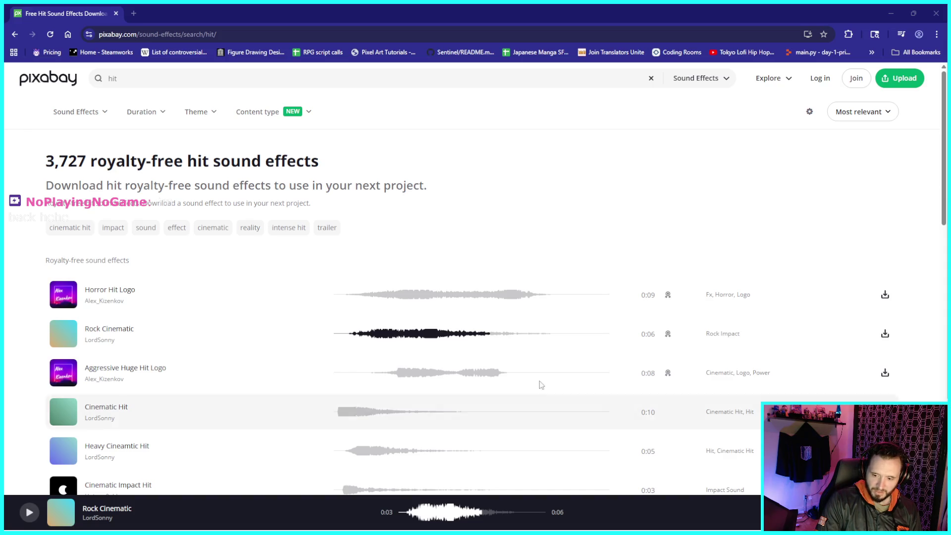
left_click(63, 336)
left_click(64, 336)
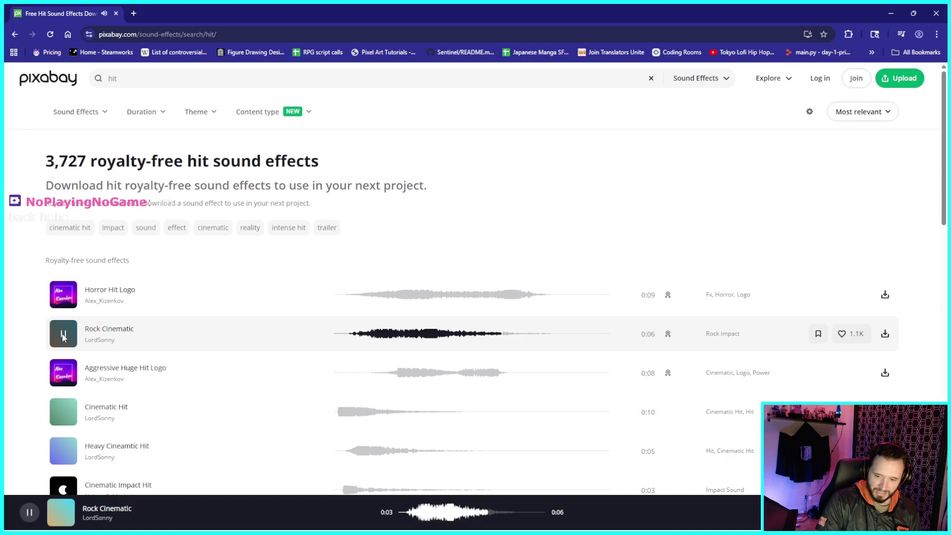
left_click(63, 374)
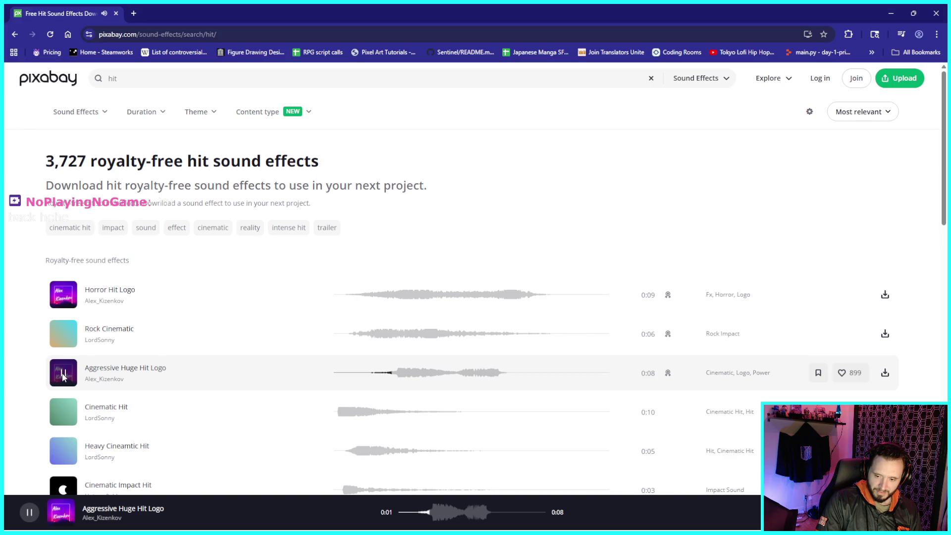
left_click(63, 375)
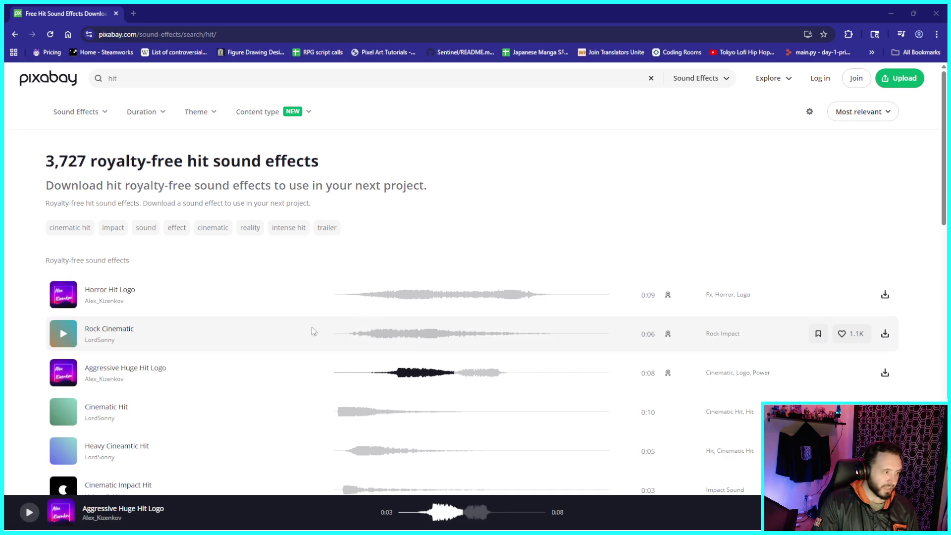
scroll(199, 324, "down", 2)
scroll(248, 319, "up", 2)
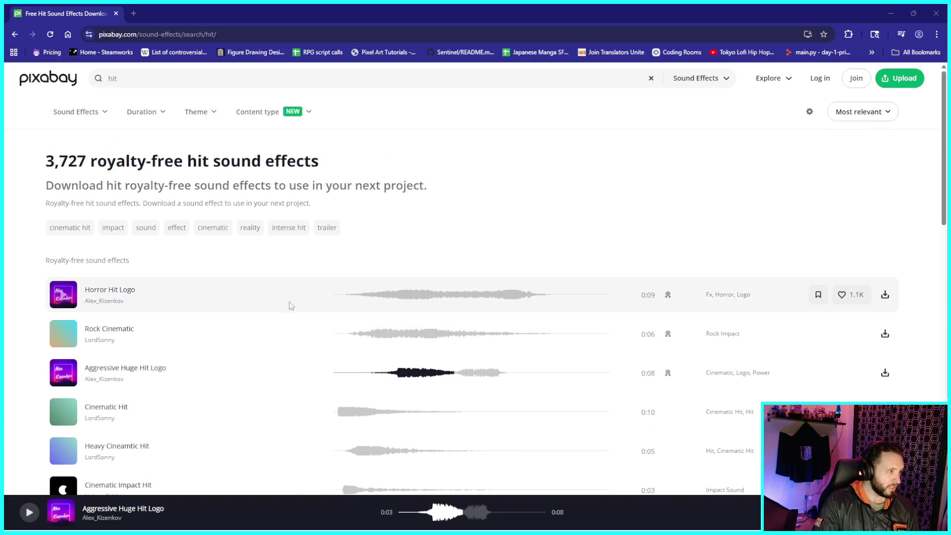
left_click(139, 81)
- Replace the search query with 'bloody hit' and run the search
double_click(136, 81)
type("bloddy")
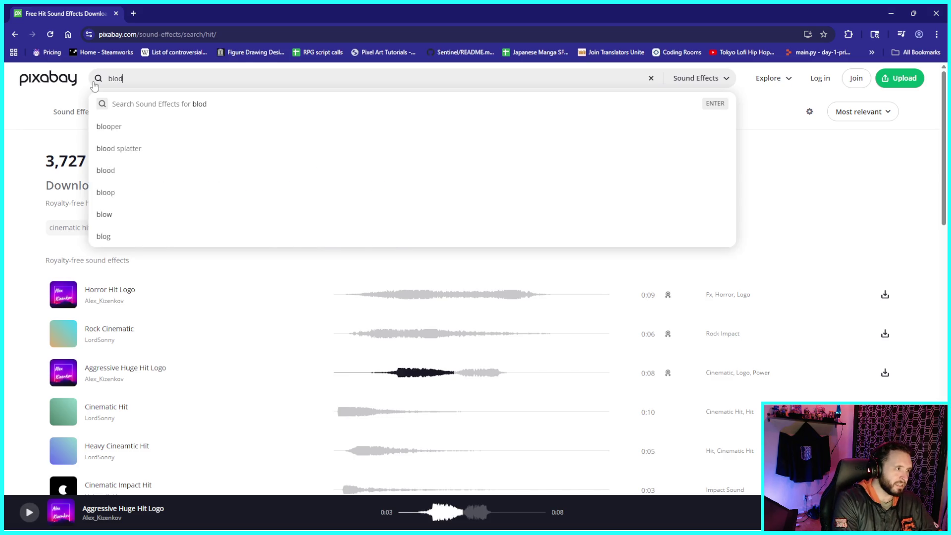
key("BackSpace")
type("o")
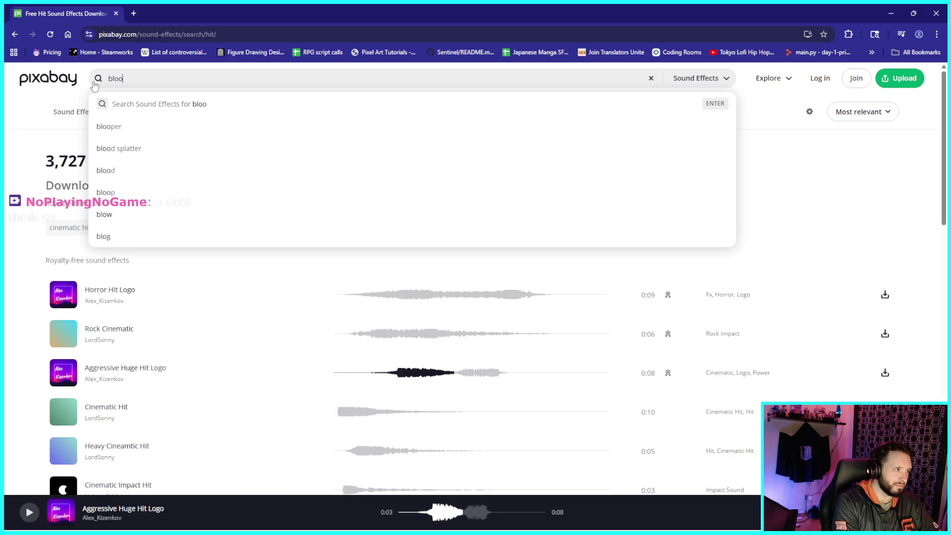
type("dy hit")
key("Return")
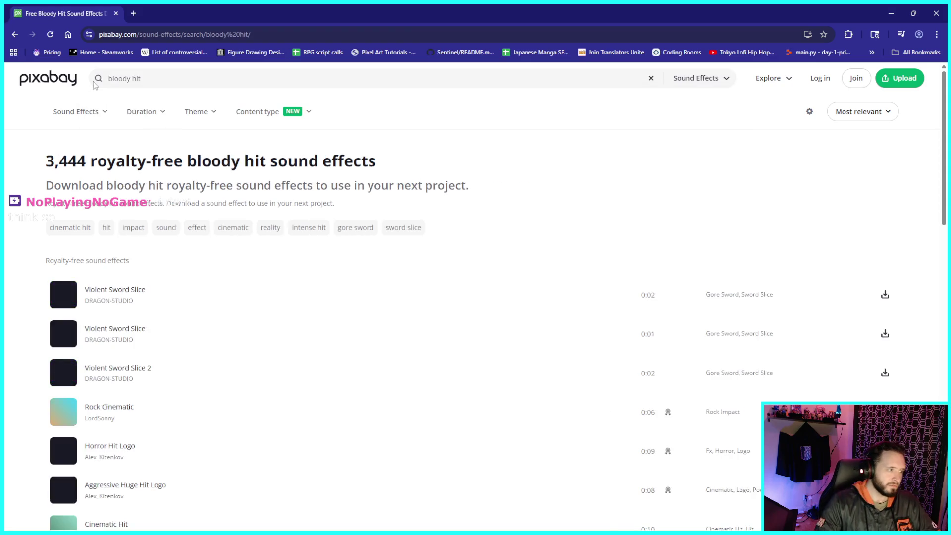
- Audition the Violent Sword Slice clips, replaying Violent Sword Slice 2, then restore the browser window
left_click(64, 297)
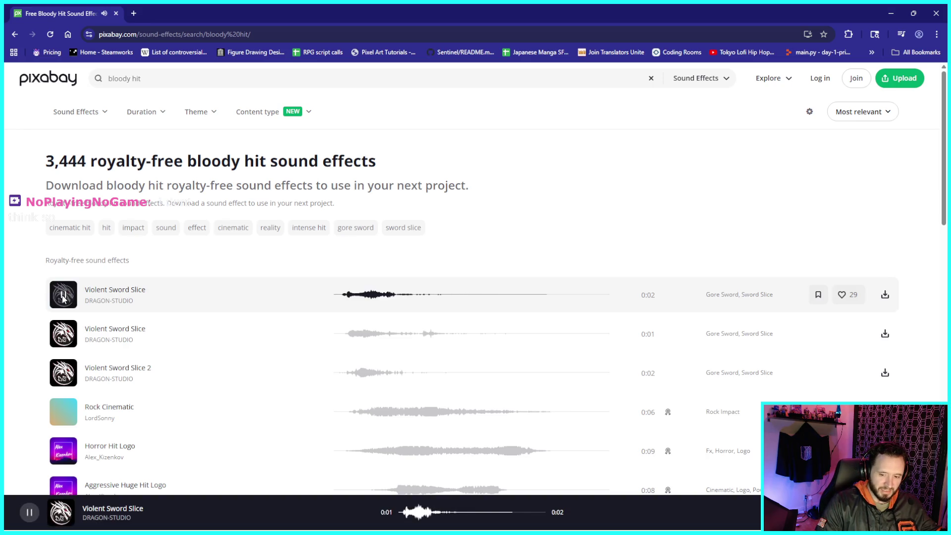
left_click(64, 335)
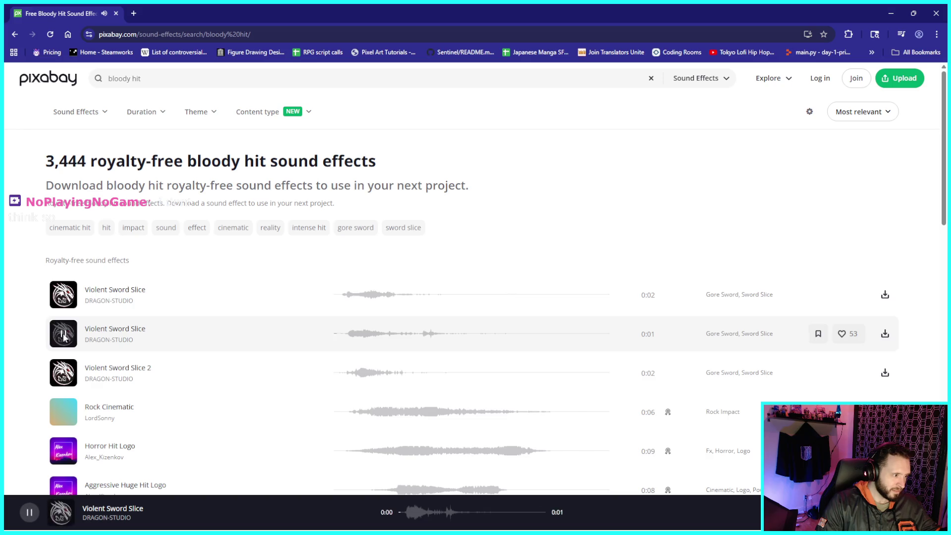
left_click(63, 338)
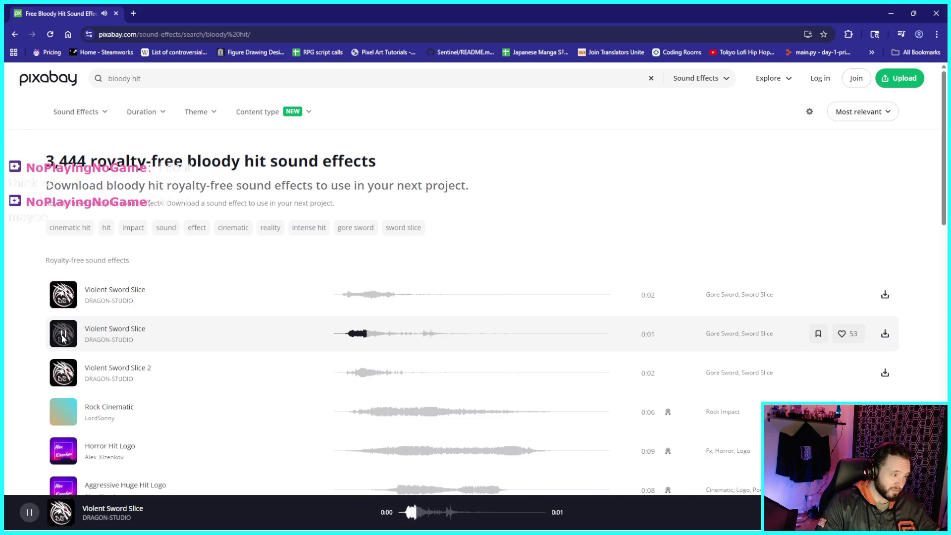
left_click(64, 375)
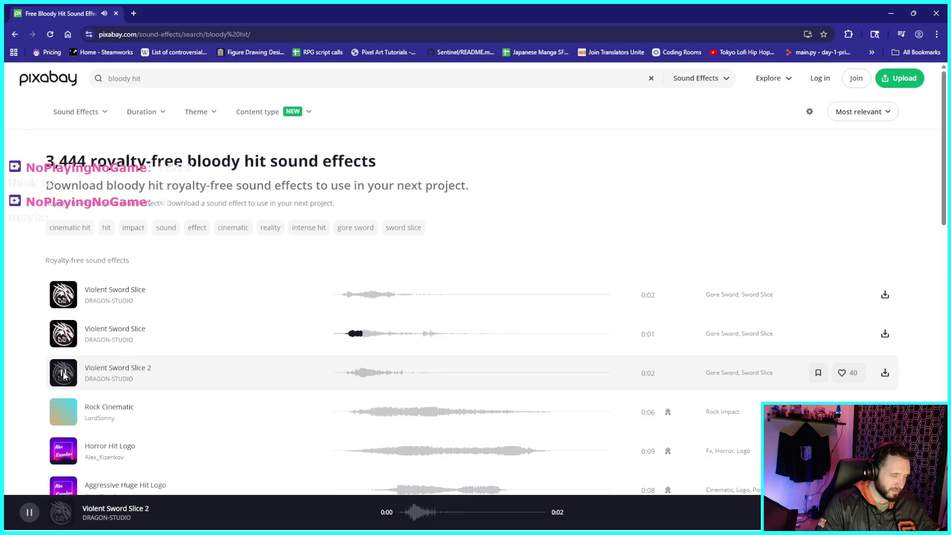
left_click(64, 375)
left_click(65, 377)
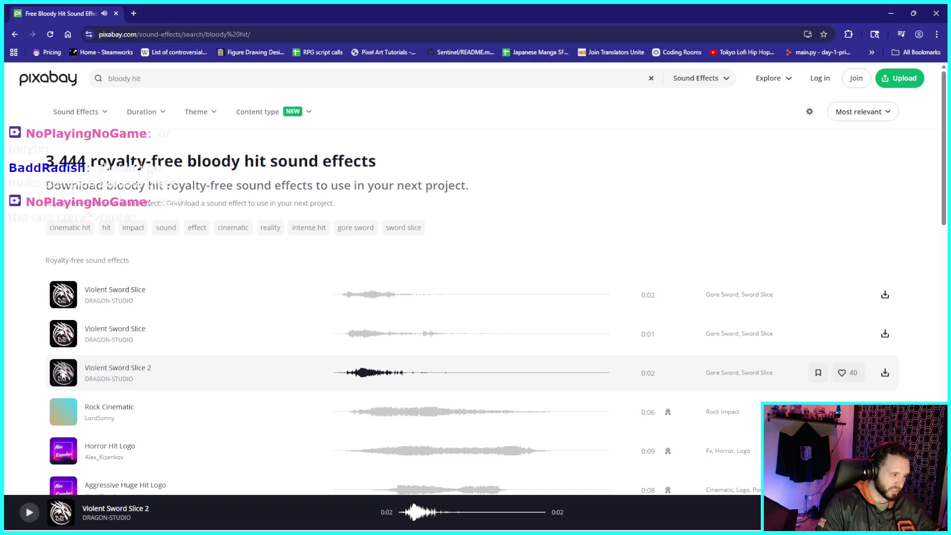
left_click(62, 374)
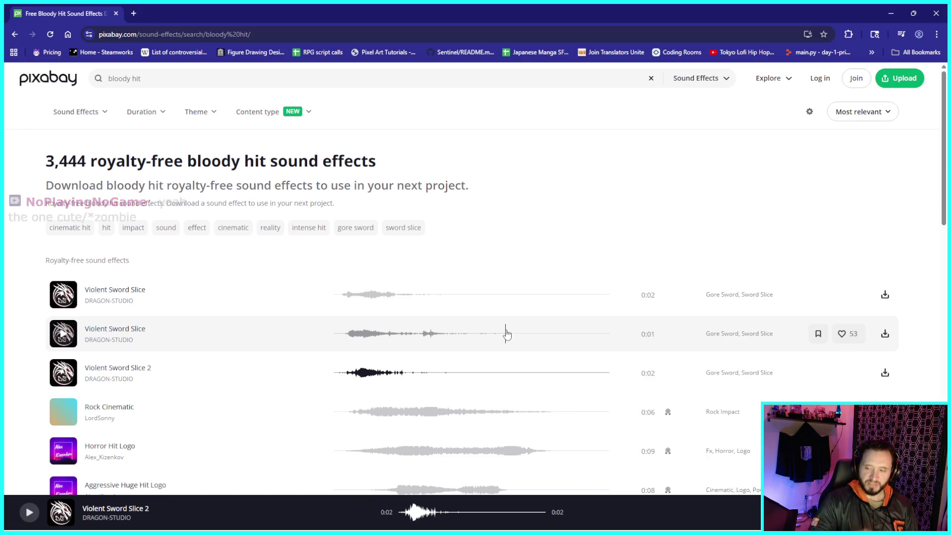
left_click(915, 16)
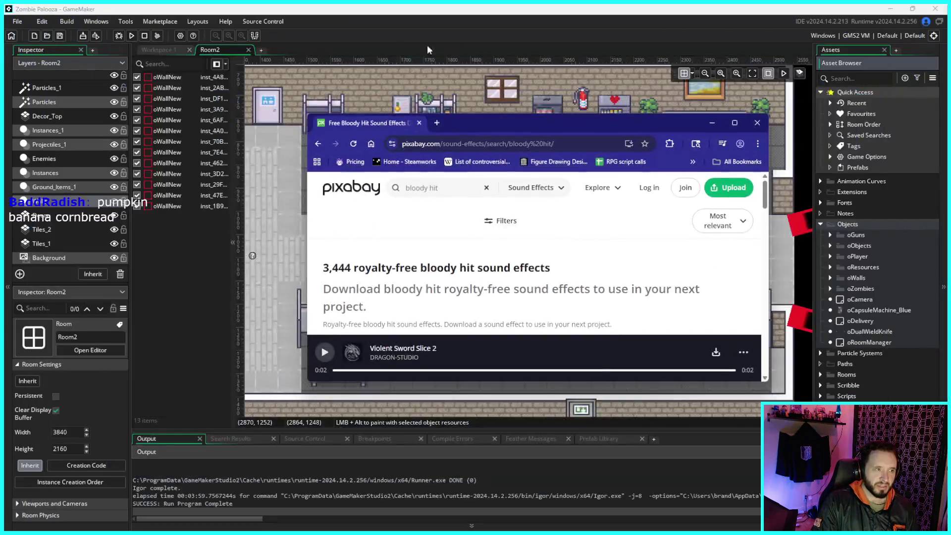
- Run the zombie game from GameMaker and walk the player through the office corridor toward the zombies
left_click(496, 9)
left_click(132, 37)
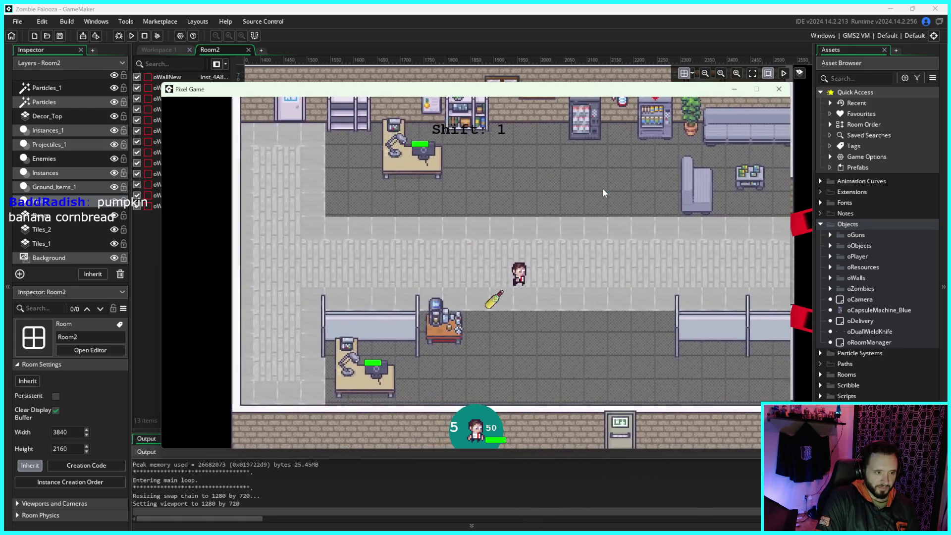
key("d")
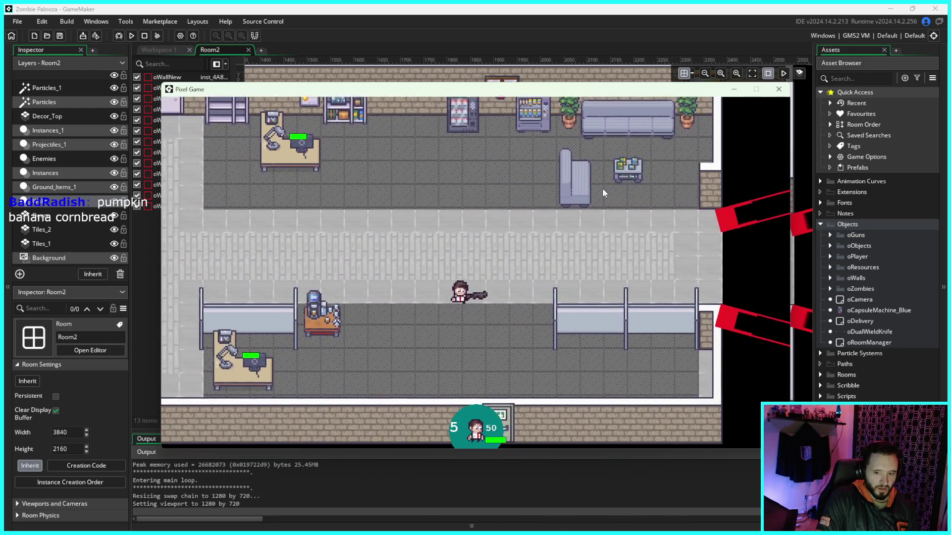
key("s")
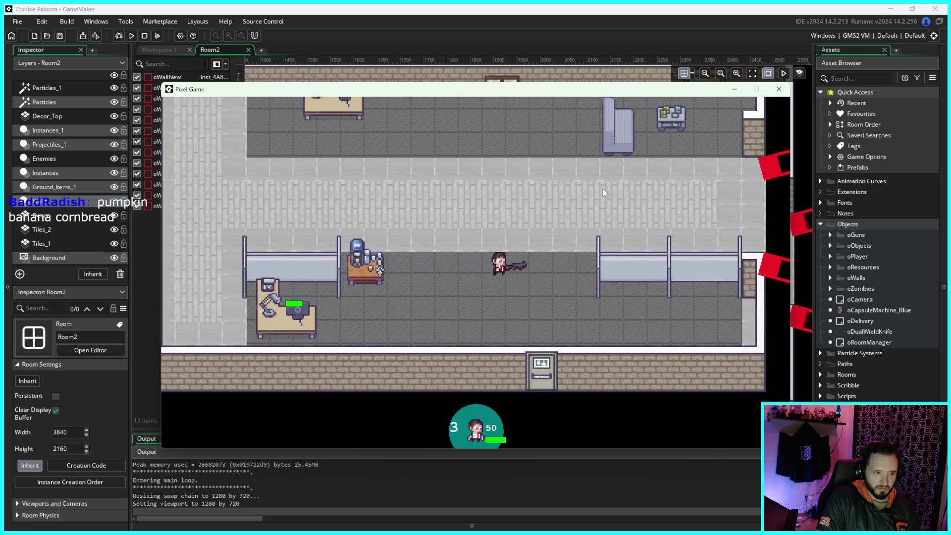
key("a")
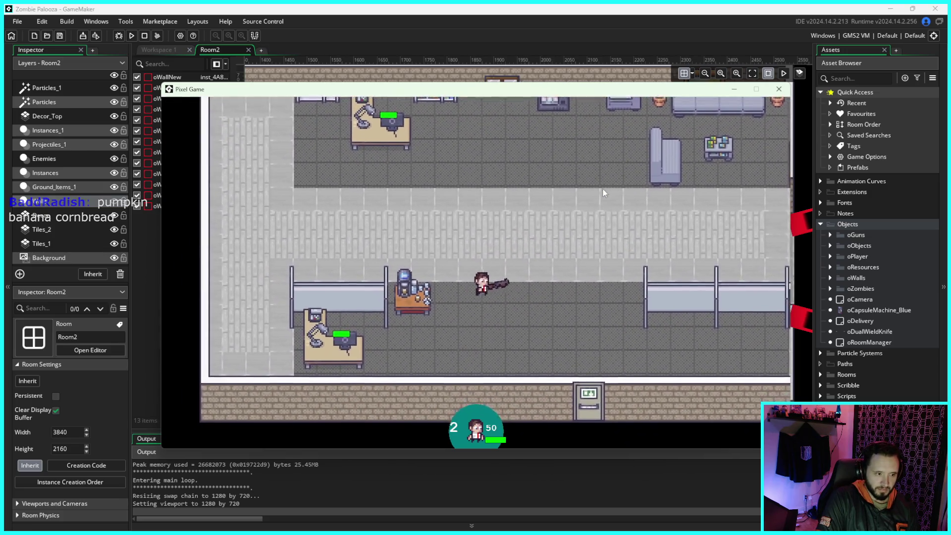
key("w")
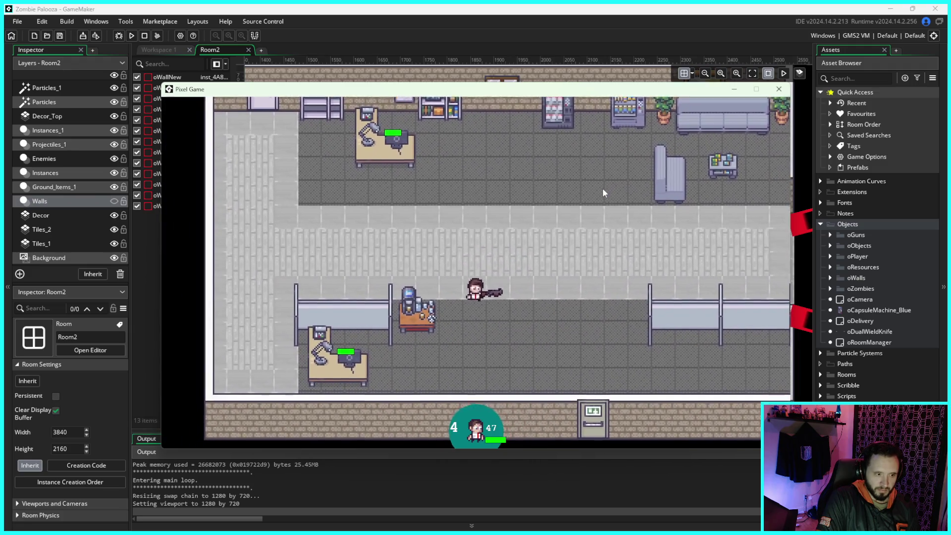
key("w")
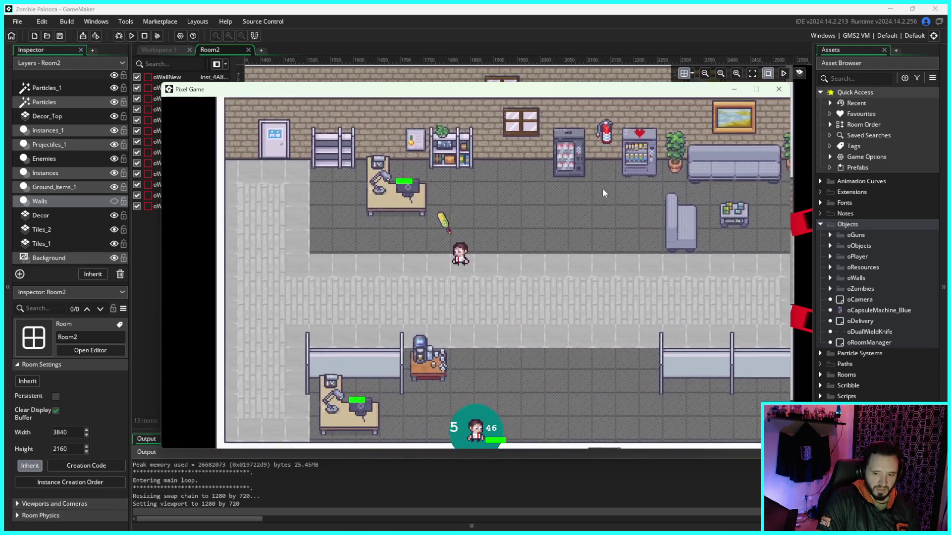
key("s")
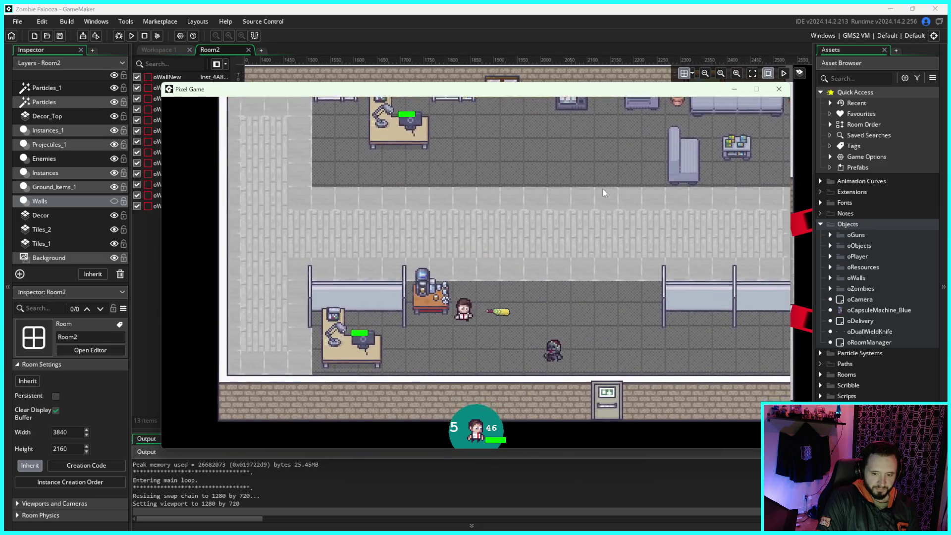
key("d")
key("w")
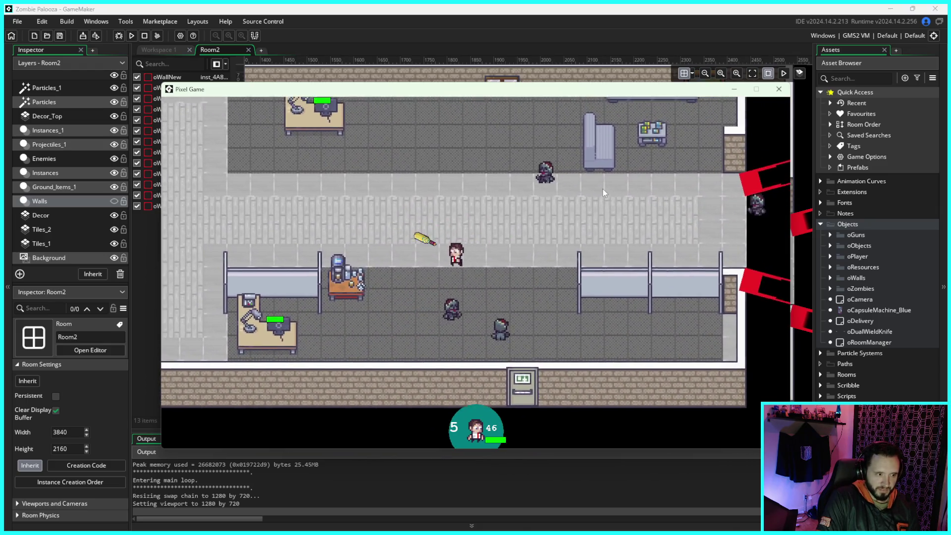
key("s")
key("a")
key("w")
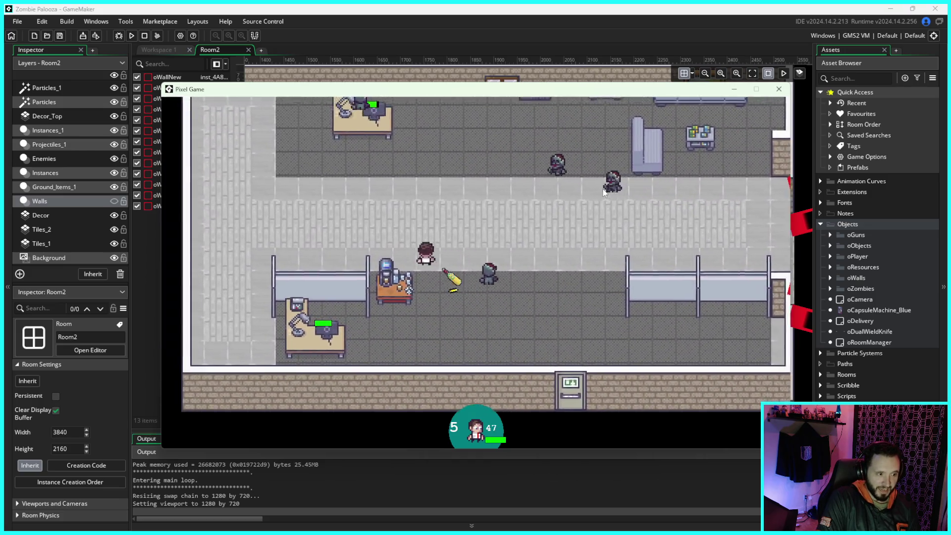
key("w")
- Fight the zombies in the office room, shooting and reloading, until the second shift starts
key("a")
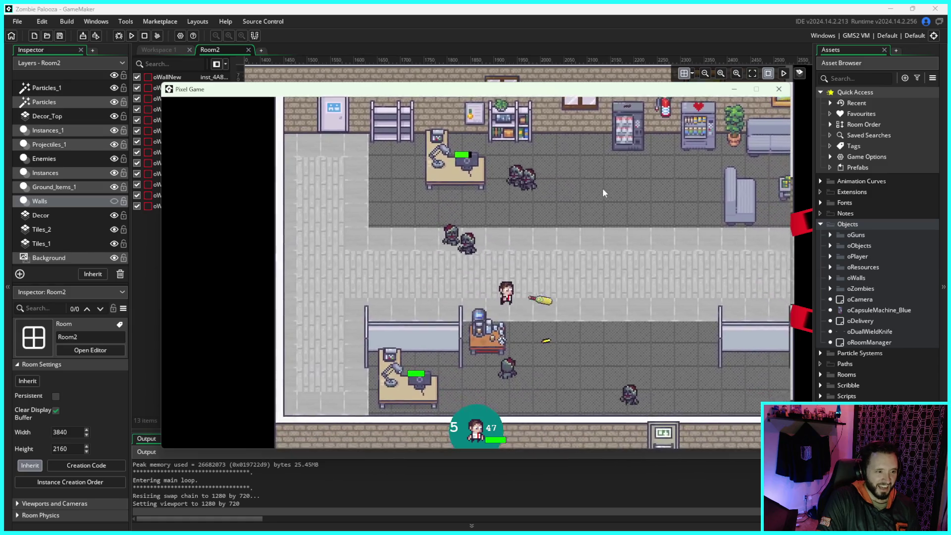
key("d")
key("a")
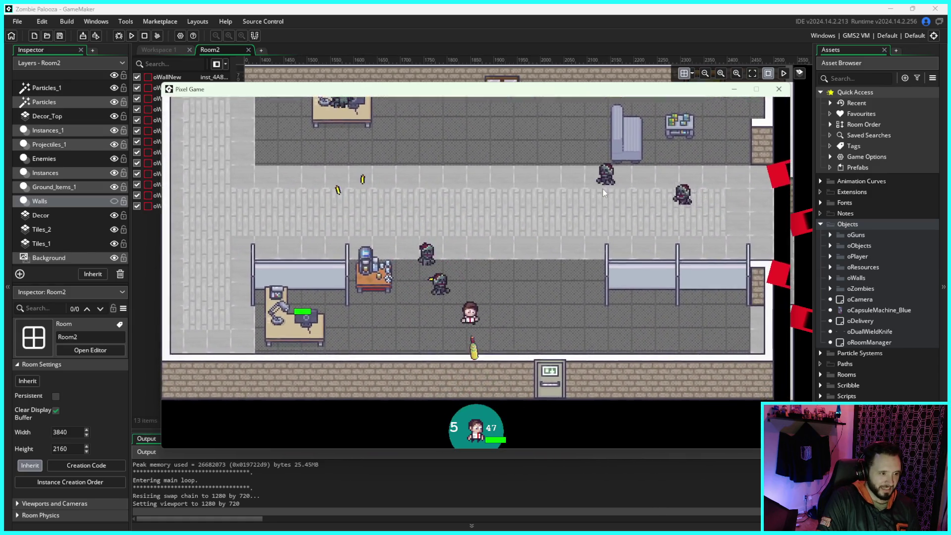
key("d")
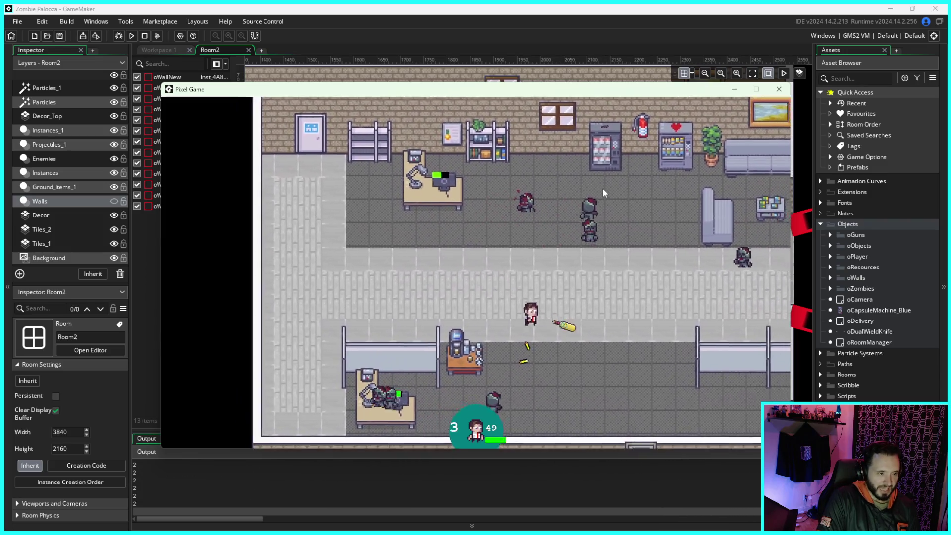
key("s")
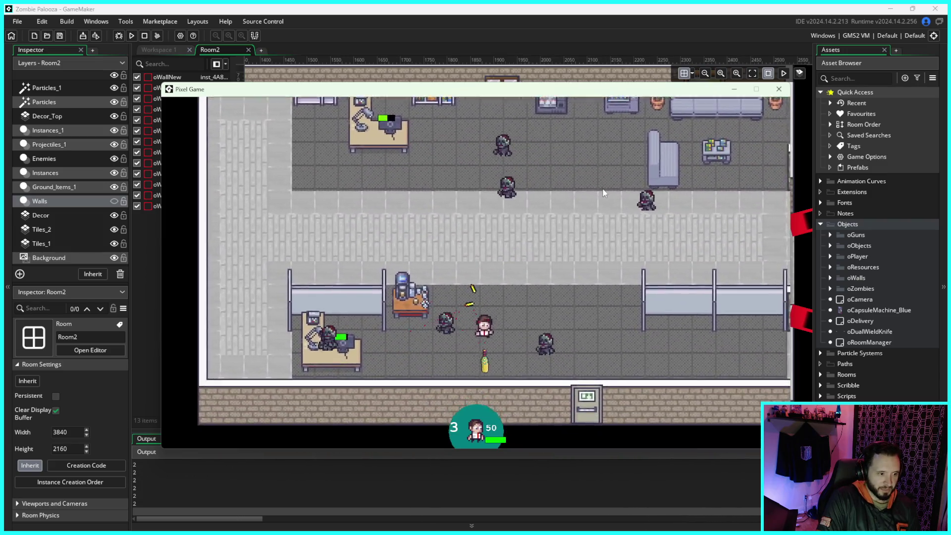
key("w")
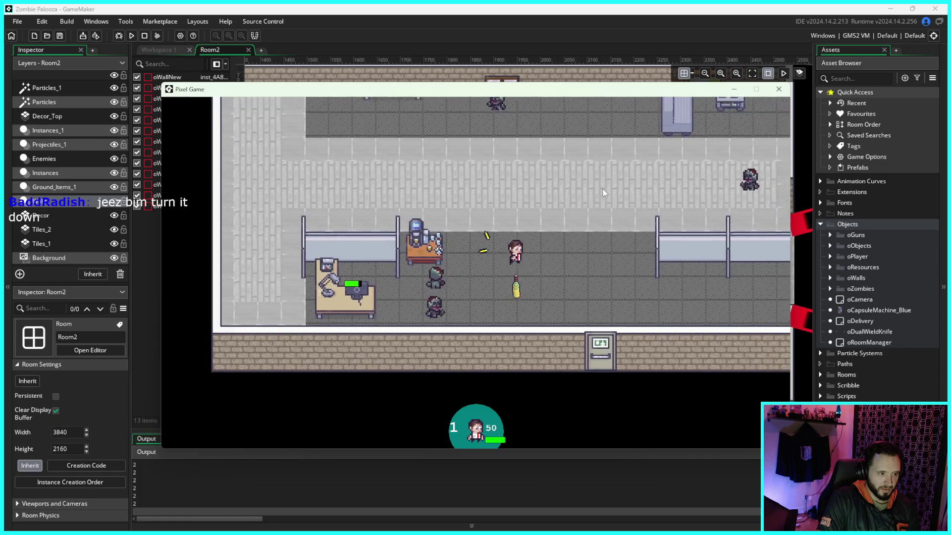
key("w")
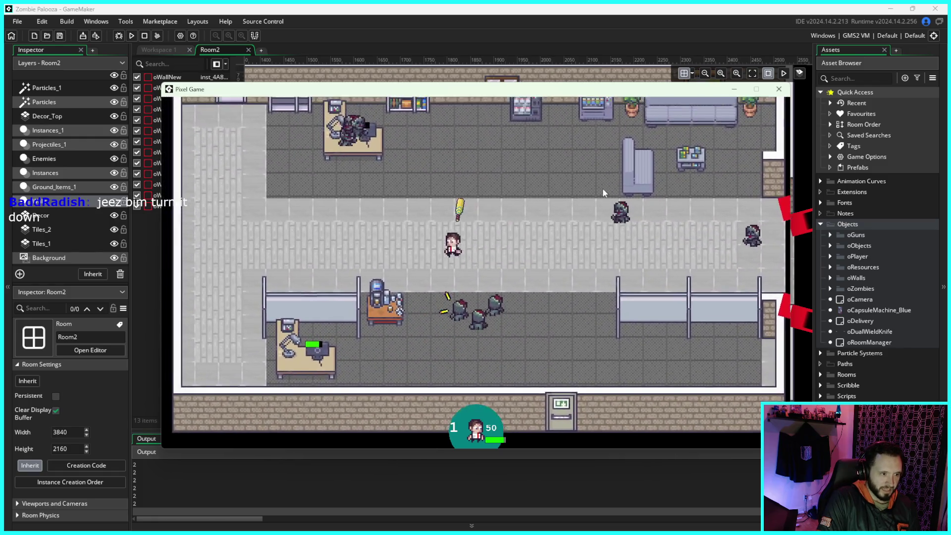
key("s")
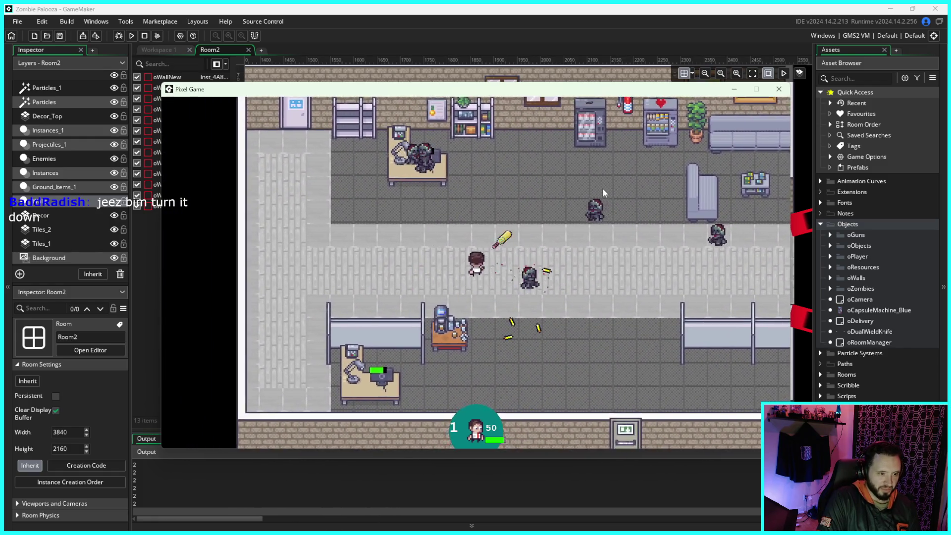
key("a")
key("w")
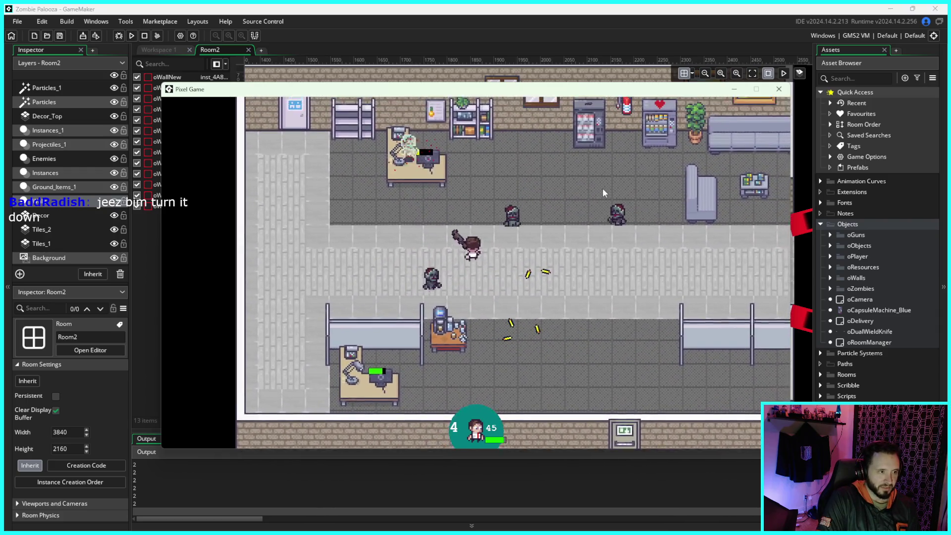
key("d")
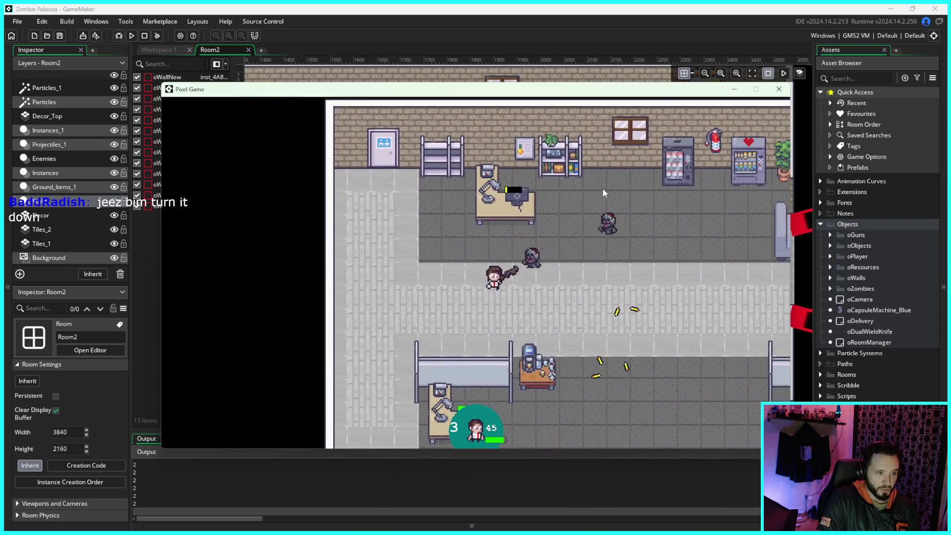
key("s")
key("shift")
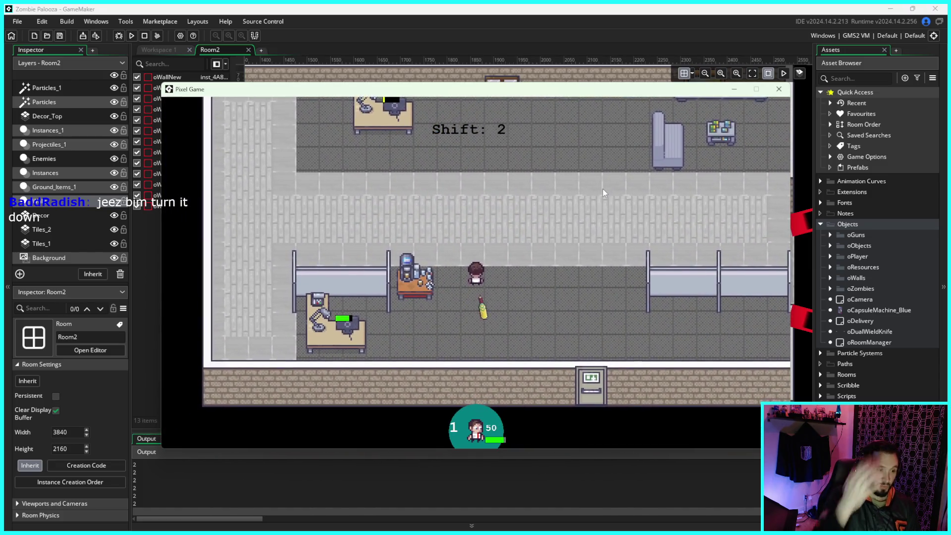
- Swing the melee weapon, swap to the yellow bat, then close the game to return to Room2
key("d")
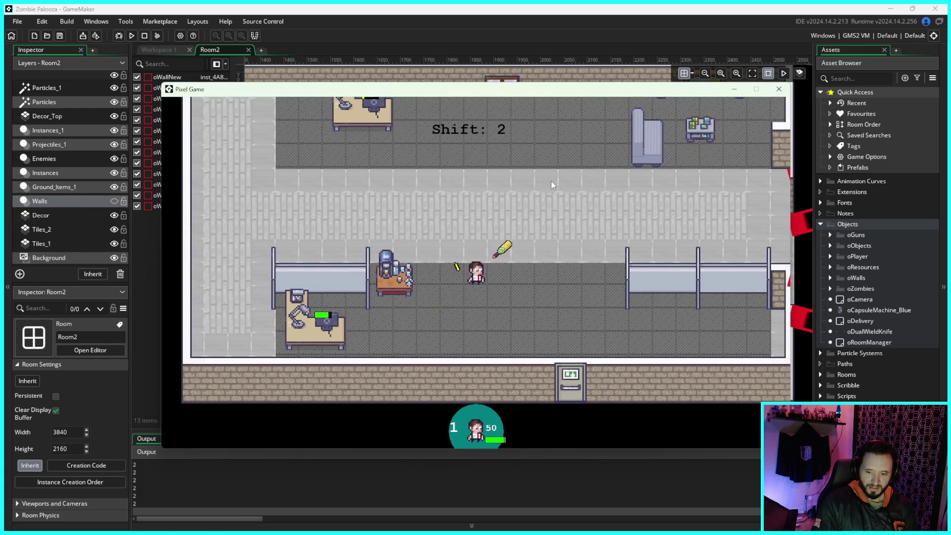
key("d")
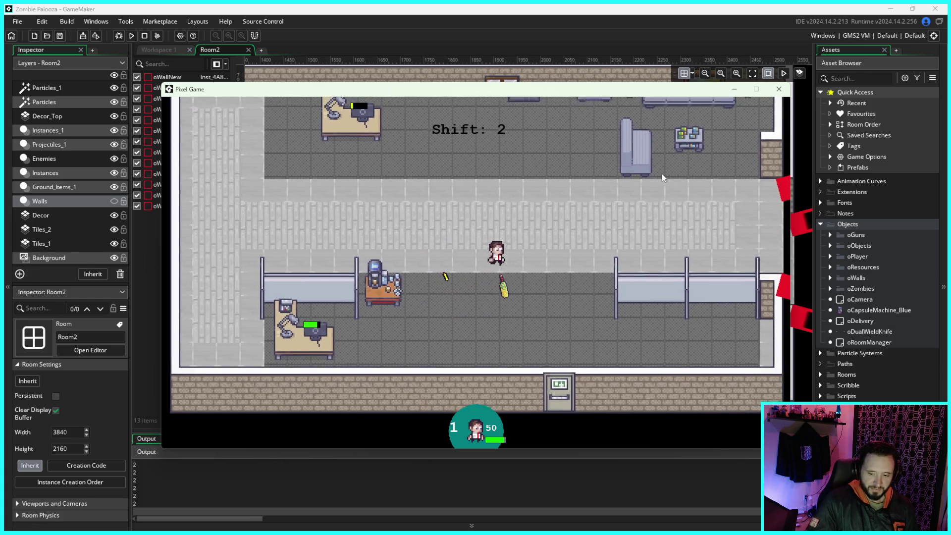
key("s")
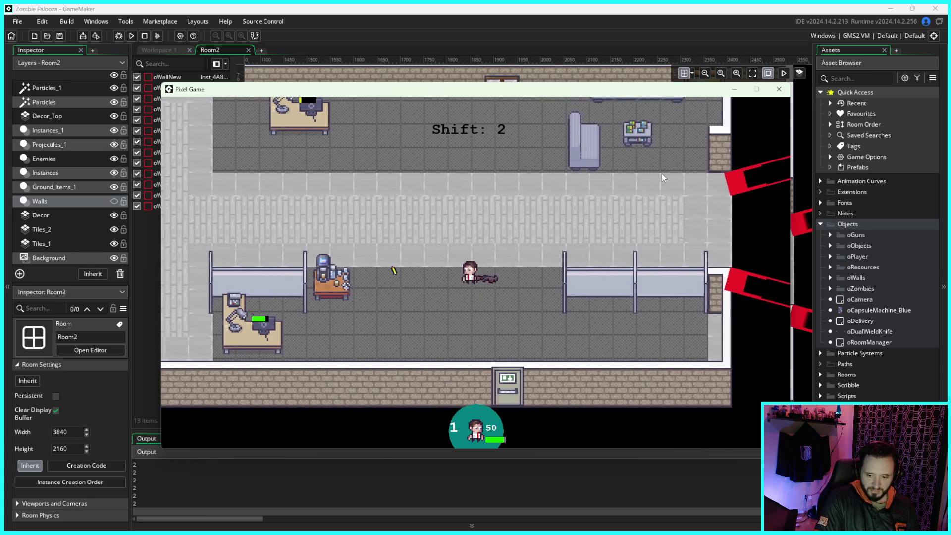
key("a")
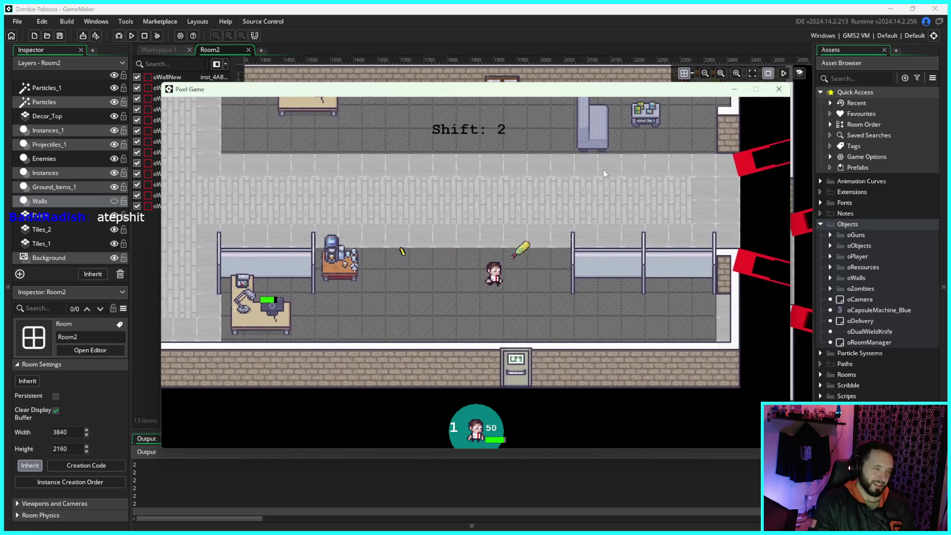
left_click(779, 92)
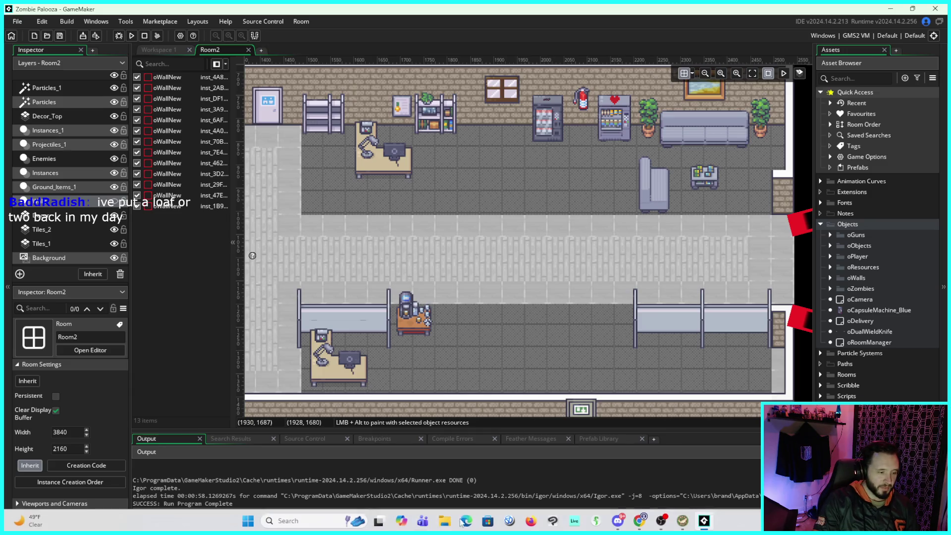
- Maximize Chrome, play Violent Sword Slice 2, and open its Pixabay page in a new tab
mouse_move(637, 524)
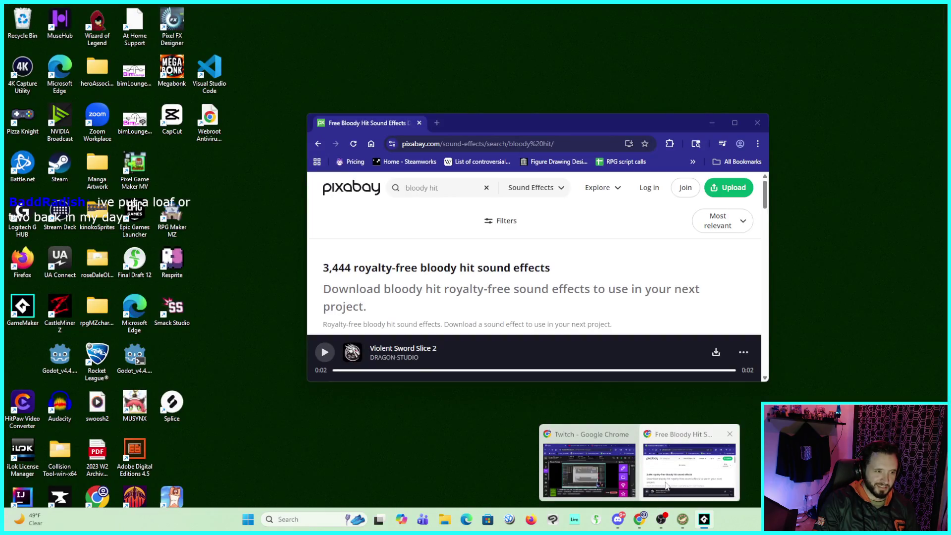
left_click(689, 469)
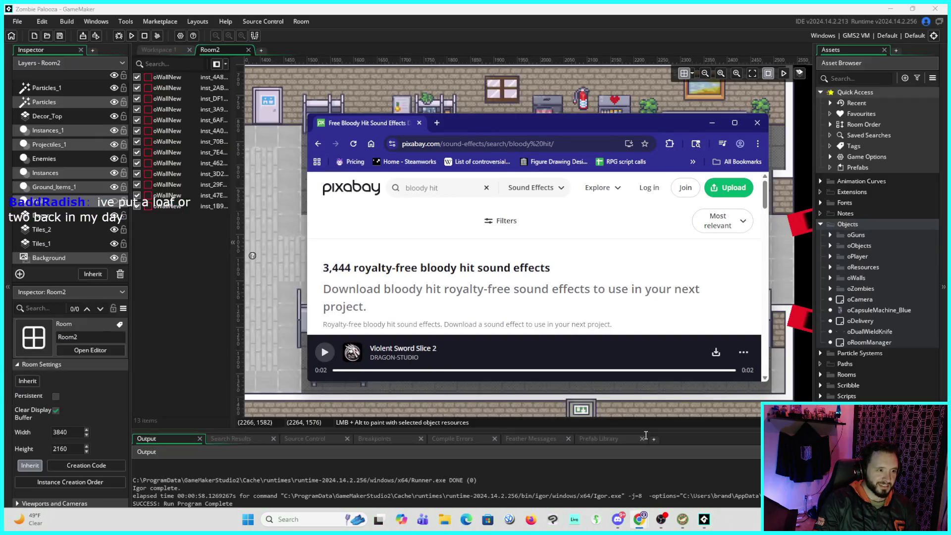
left_click(734, 123)
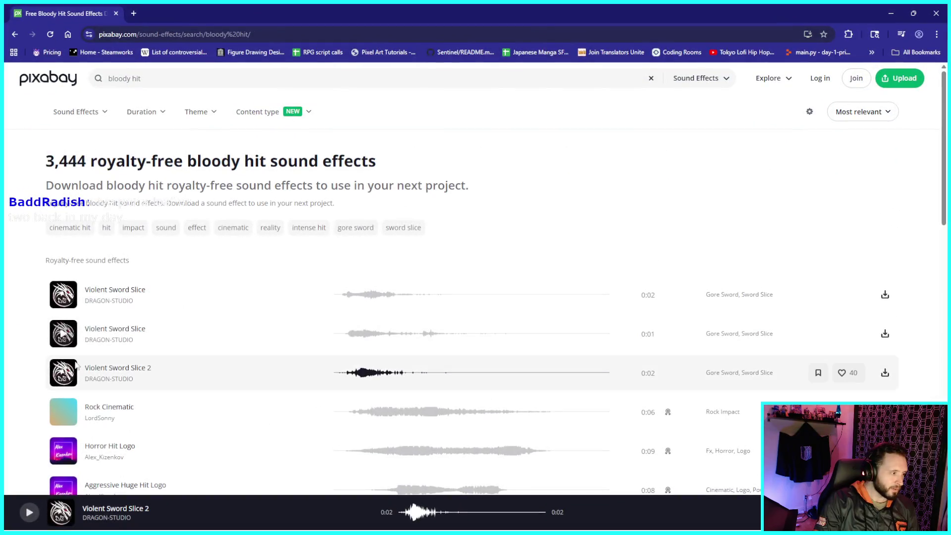
left_click(64, 376)
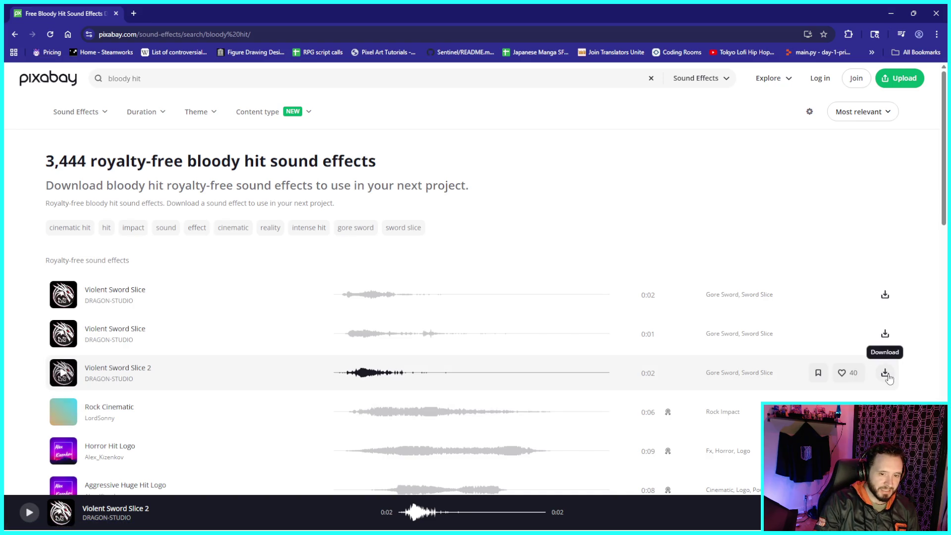
right_click(113, 369)
left_click(141, 377)
left_click(188, 14)
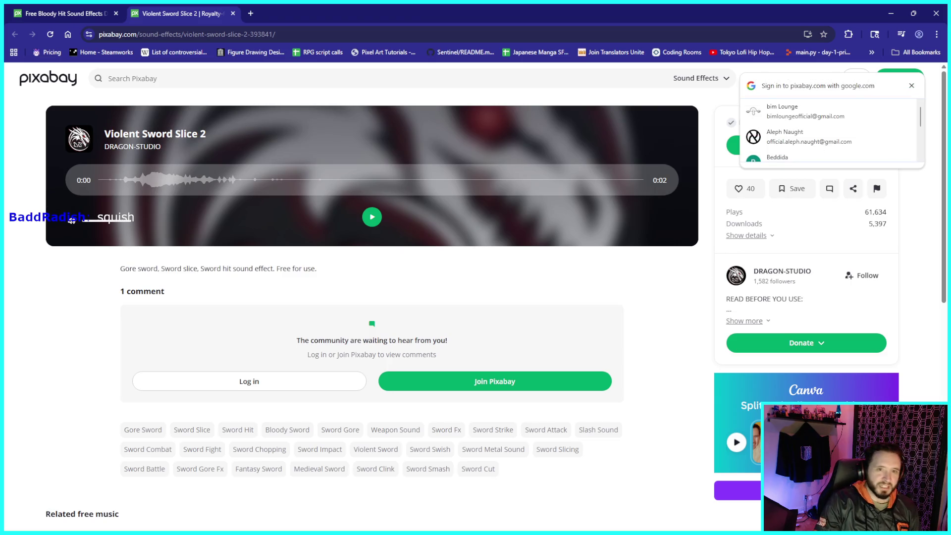
- Dismiss the sign-in prompt, expand DRAGON-STUDIO's usage notes and select the crediting-optional line
left_click(912, 86)
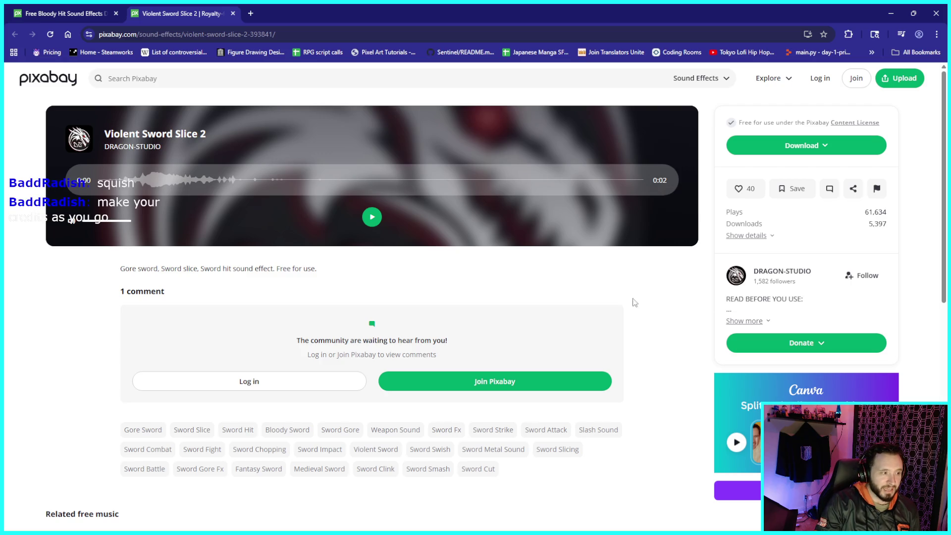
left_click(751, 321)
scroll(807, 308, "down", 1)
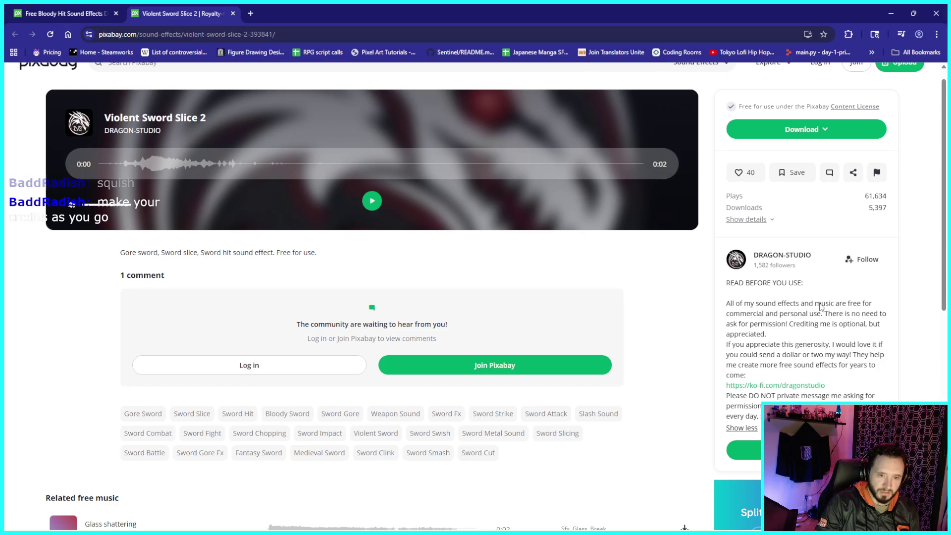
left_click_drag(806, 323, 885, 327)
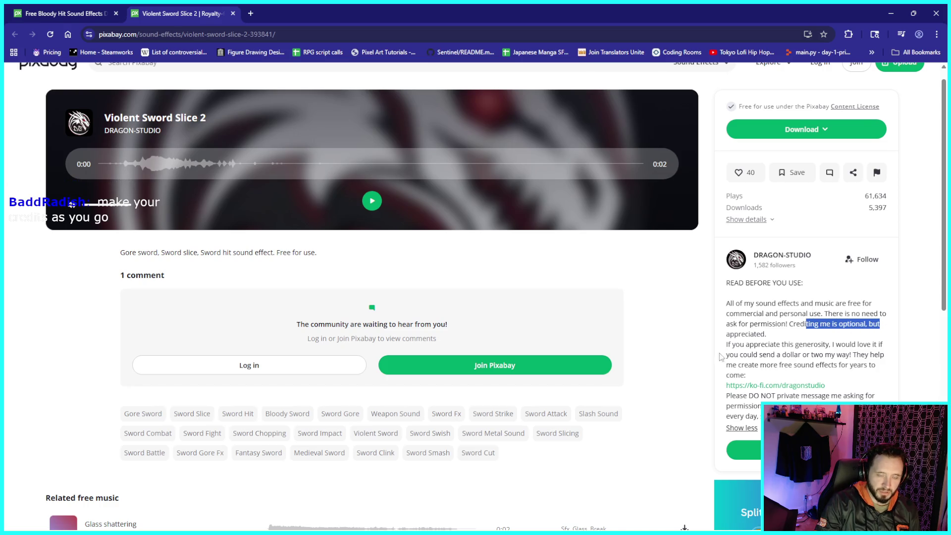
key("alt+Tab")
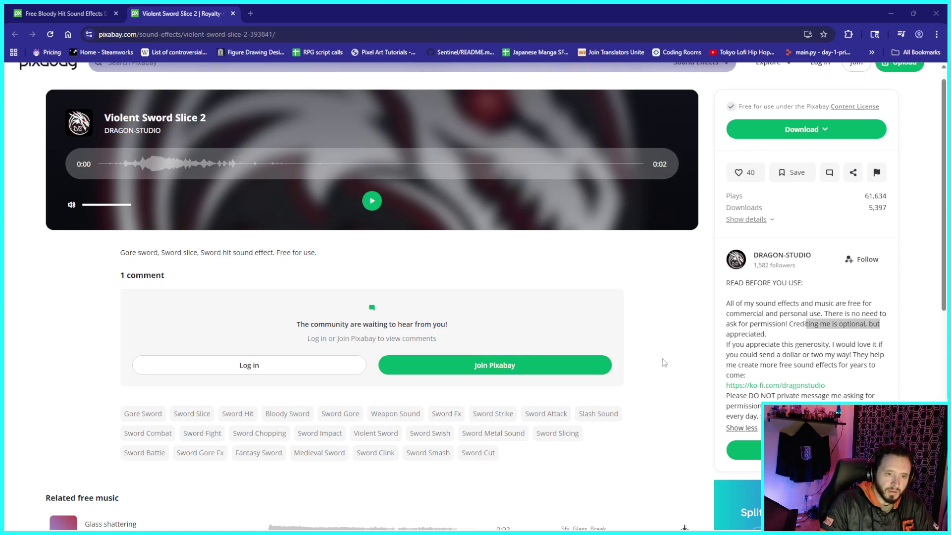
left_click(278, 34)
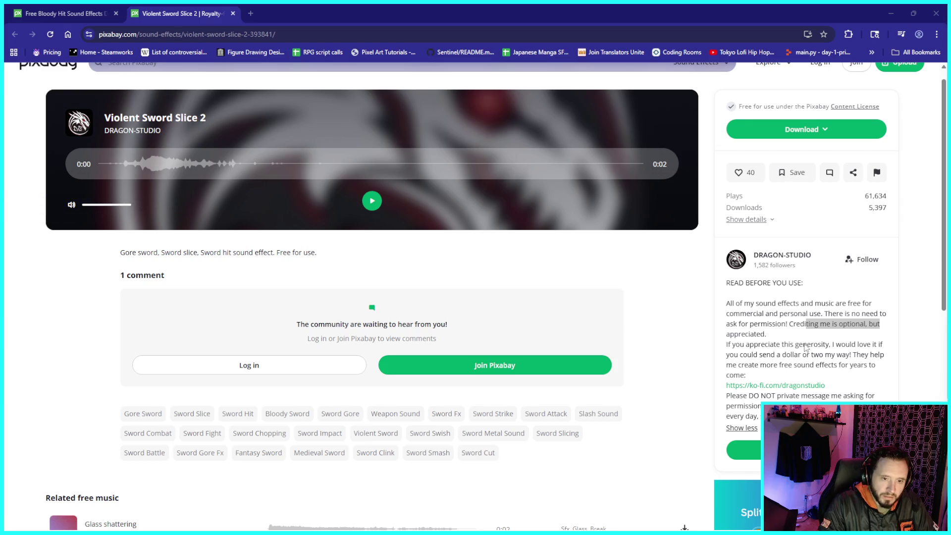
scroll(842, 364, "down", 1)
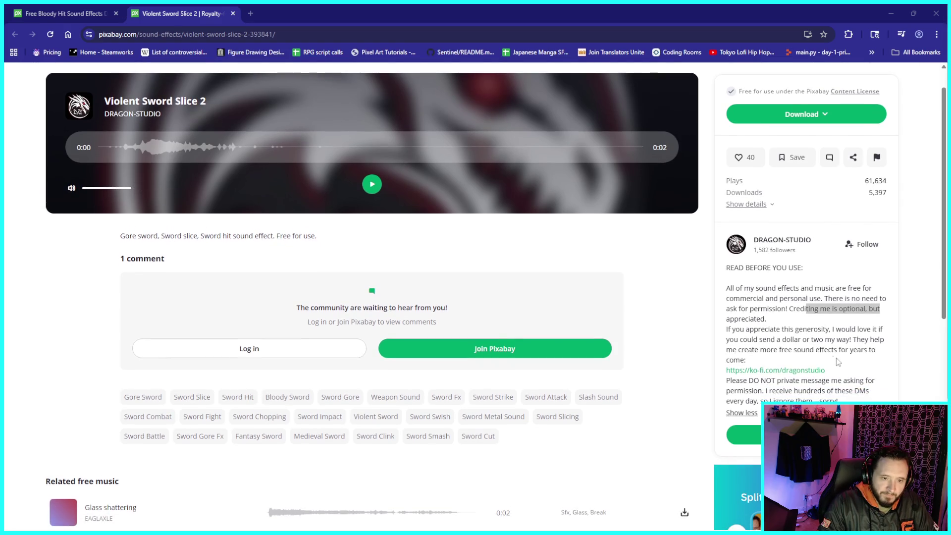
- Scroll through the page and select the author's free-use terms text
scroll(841, 363, "down", 4)
scroll(856, 354, "down", 2)
scroll(793, 311, "down", 1)
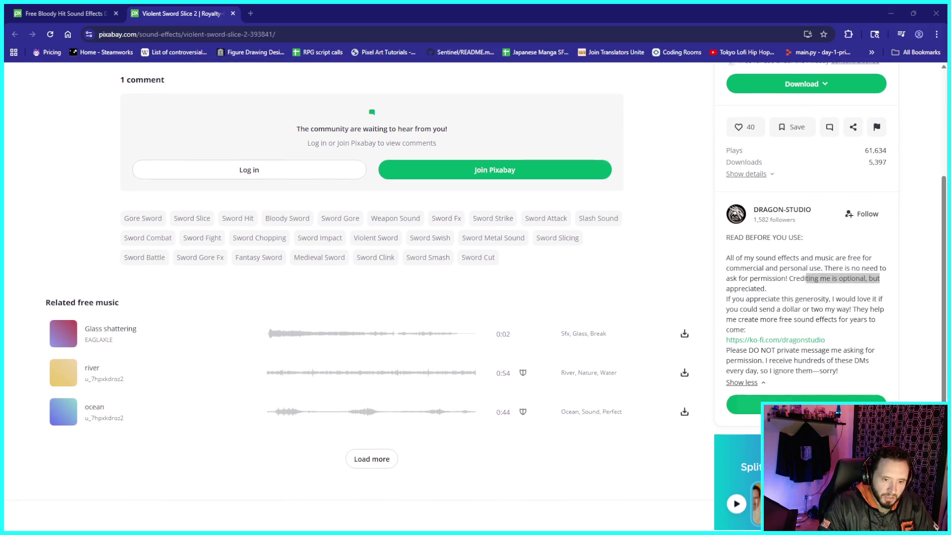
scroll(777, 302, "down", 1)
scroll(763, 294, "up", 1)
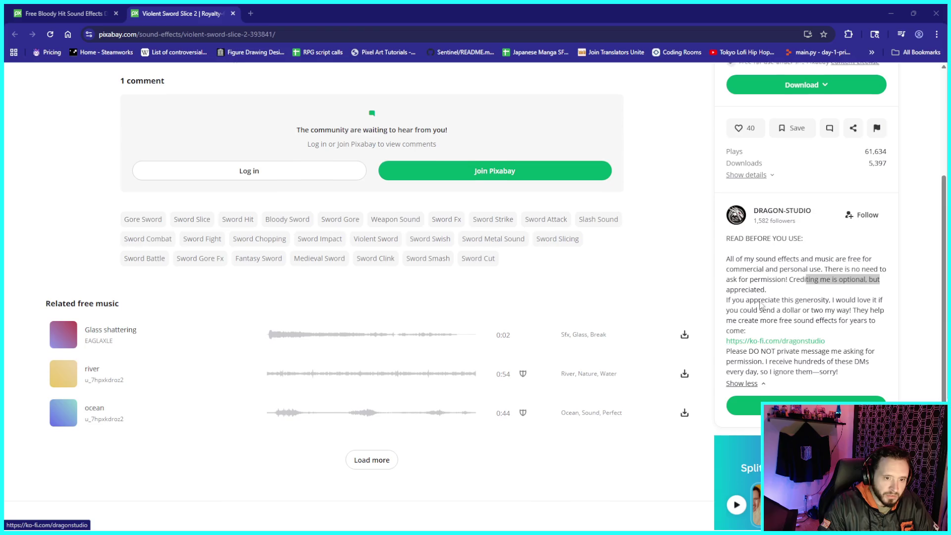
scroll(763, 294, "up", 1)
scroll(850, 310, "down", 2)
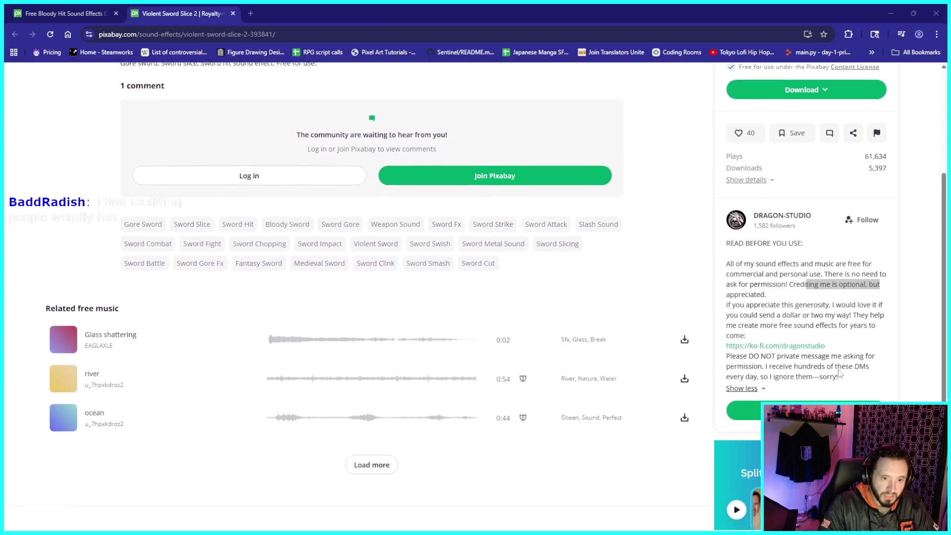
scroll(842, 372, "up", 1)
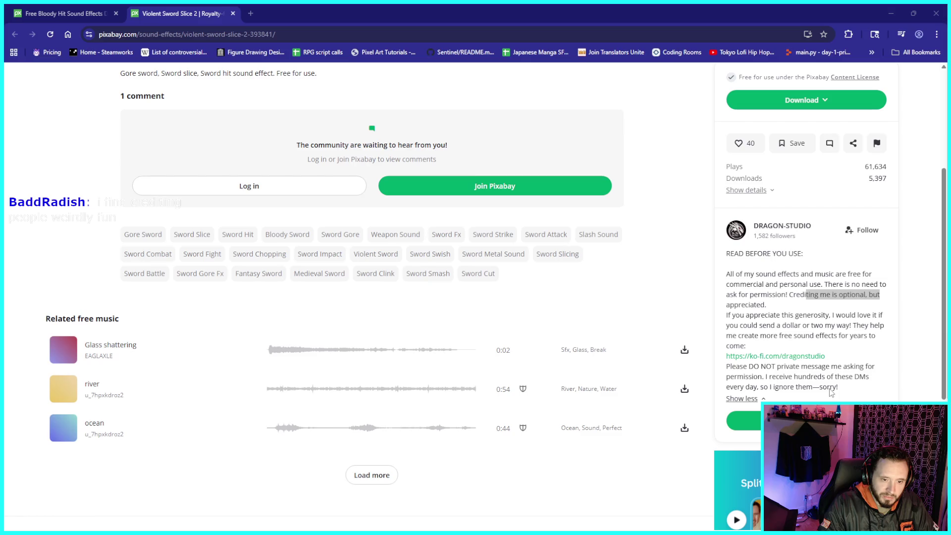
scroll(832, 390, "up", 1)
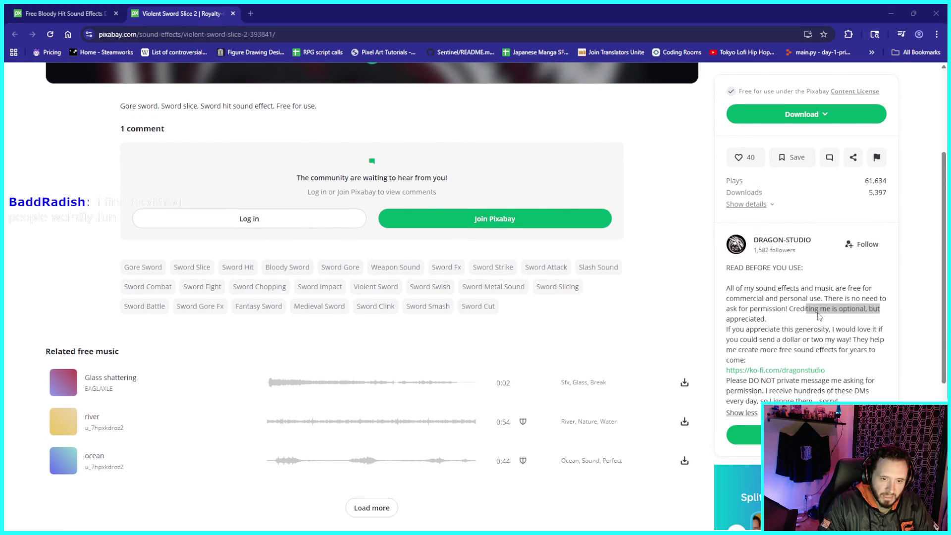
left_click(791, 312)
left_click_drag(808, 311, 822, 317)
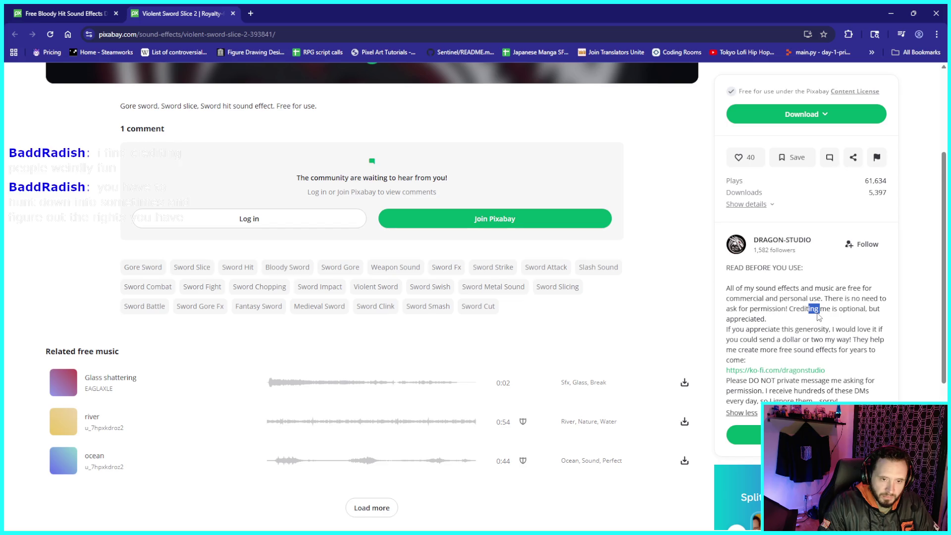
mouse_move(777, 290)
left_mouse_down()
mouse_move(856, 300)
mouse_move(881, 328)
mouse_move(840, 329)
mouse_move(867, 309)
mouse_move(871, 330)
left_mouse_up()
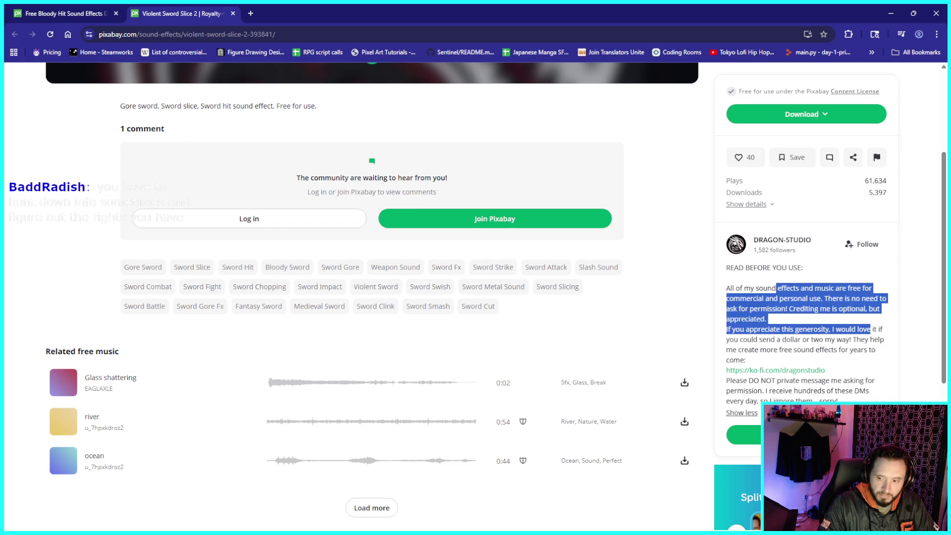
key("alt+Tab")
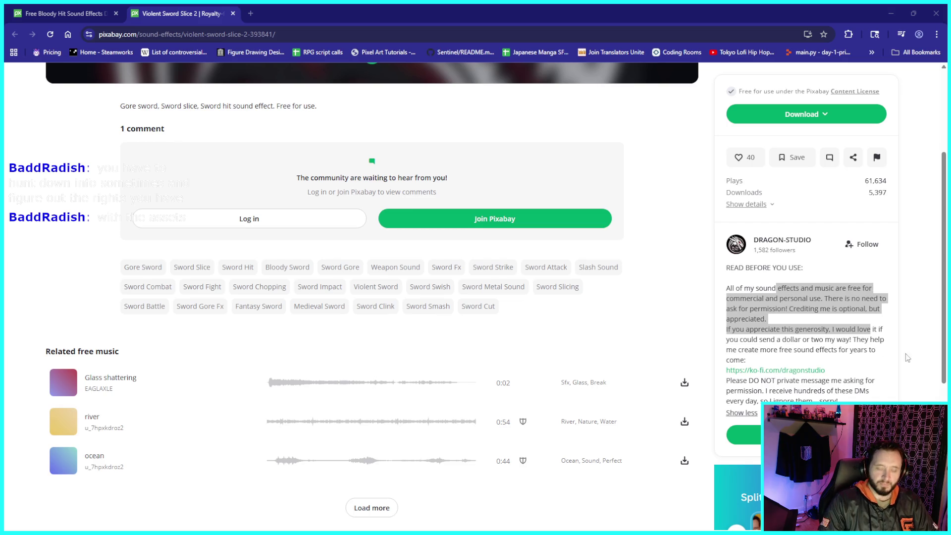
- Download the Violent Sword Slice 2 MP3 and show it in the Downloads folder
left_click(664, 153)
scroll(623, 246, "up", 4)
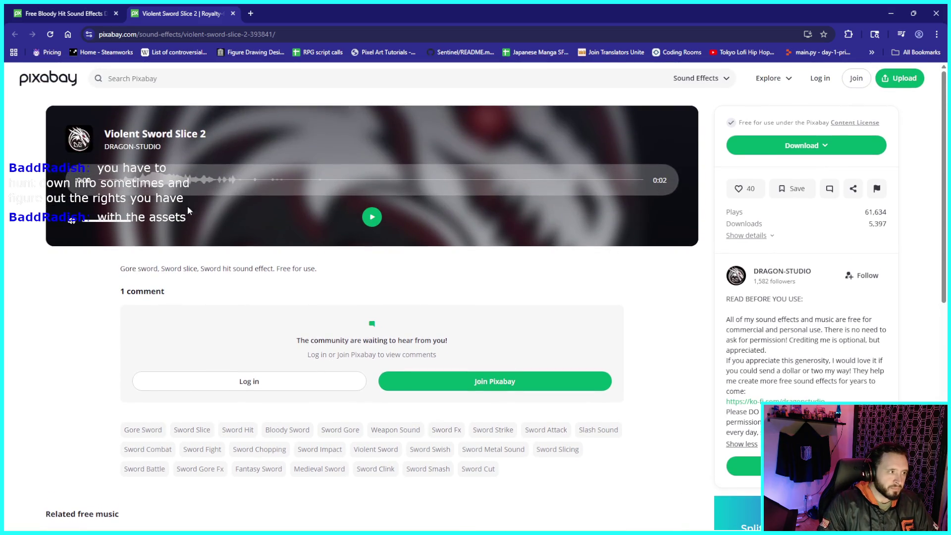
left_click(779, 149)
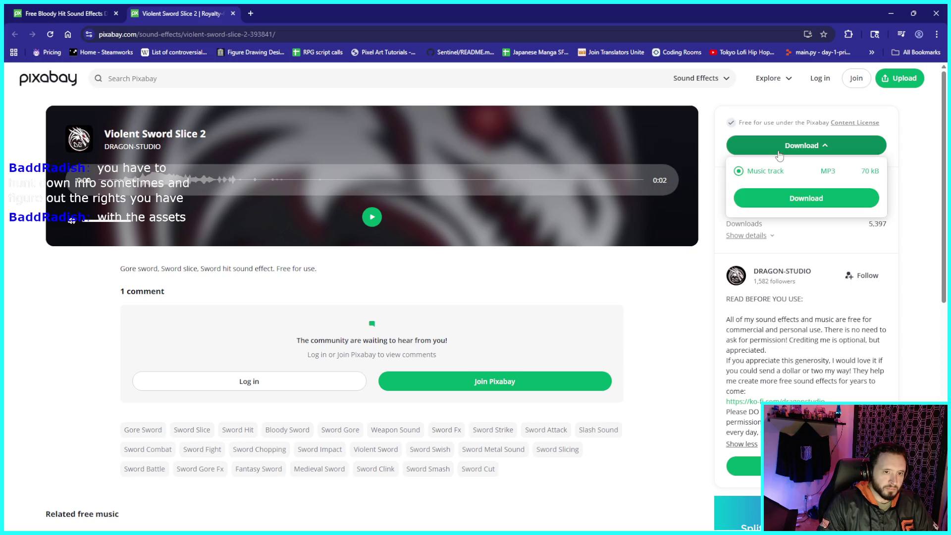
left_click(815, 198)
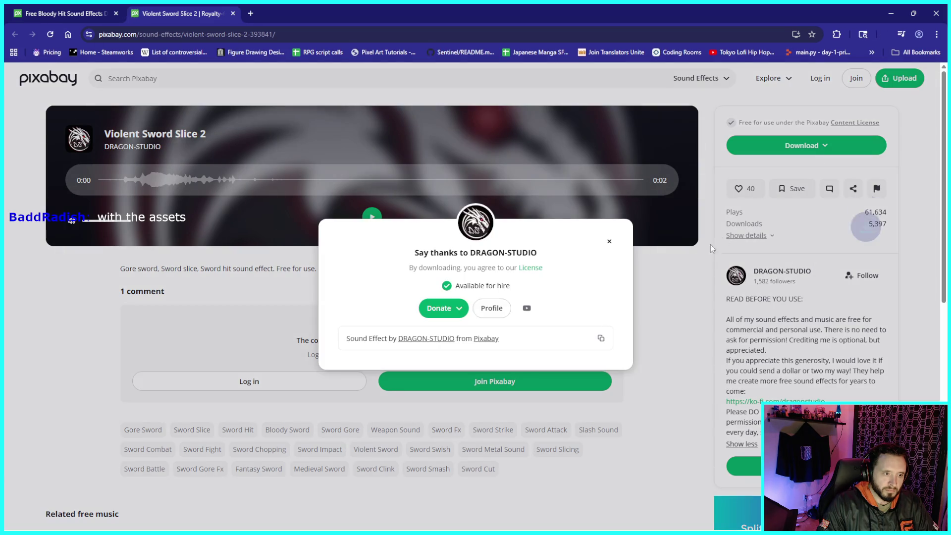
left_click(610, 241)
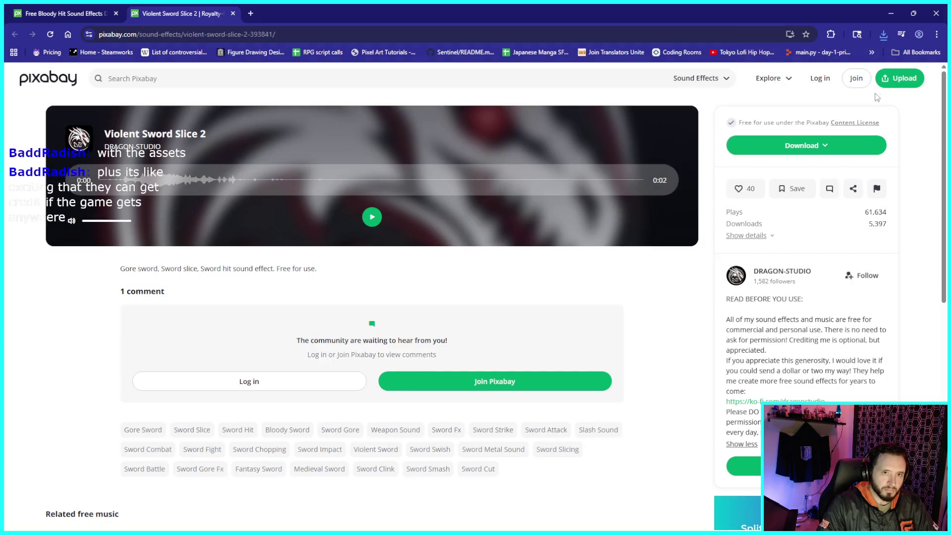
left_click(883, 35)
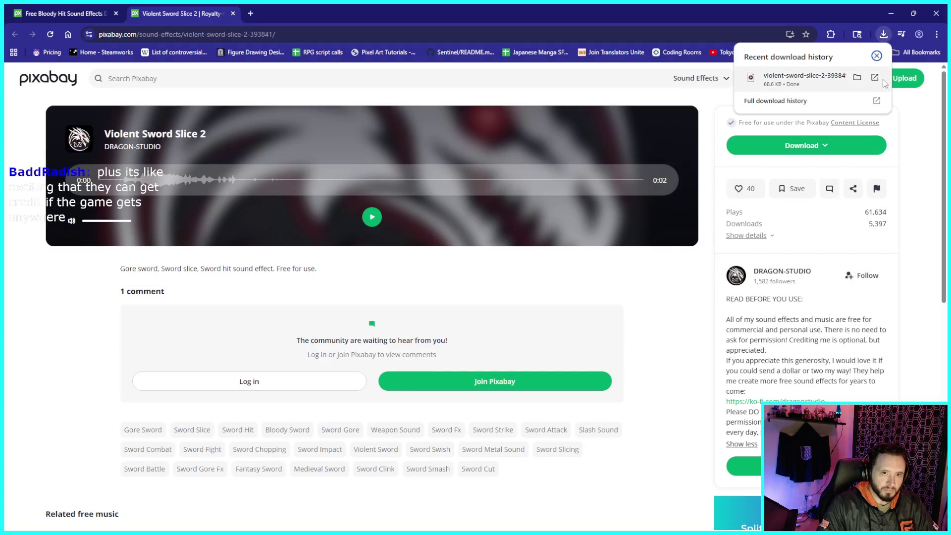
left_click(856, 78)
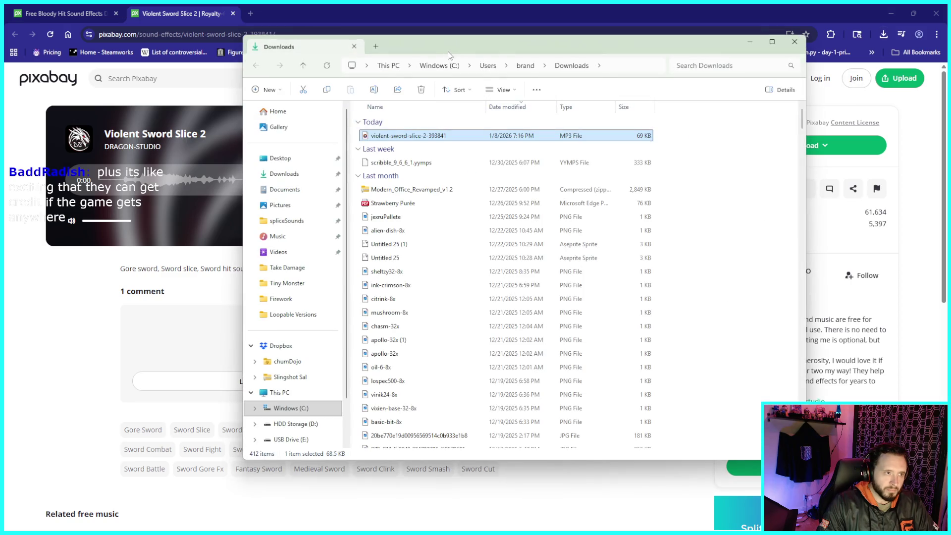
- Navigate File Explorer to HDD Storage (D:) > gameAssets > soundEffects
mouse_move(448, 56)
left_mouse_down()
mouse_move(477, 76)
mouse_move(469, 94)
left_mouse_up()
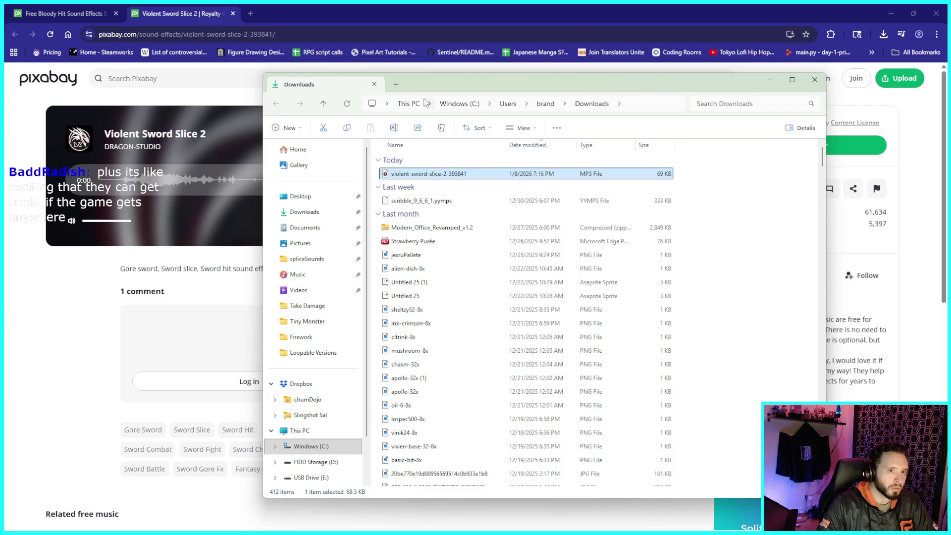
left_click(396, 84)
left_click(344, 85)
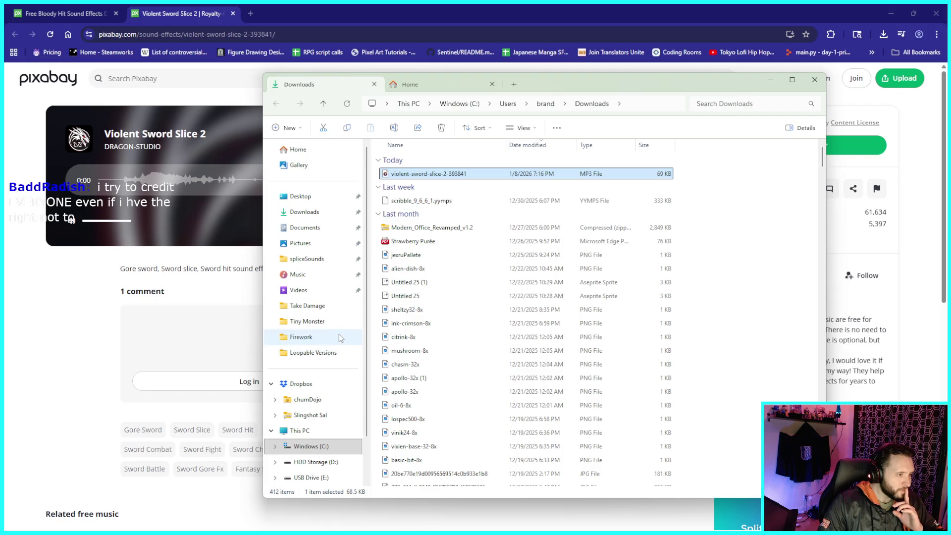
left_click(328, 324)
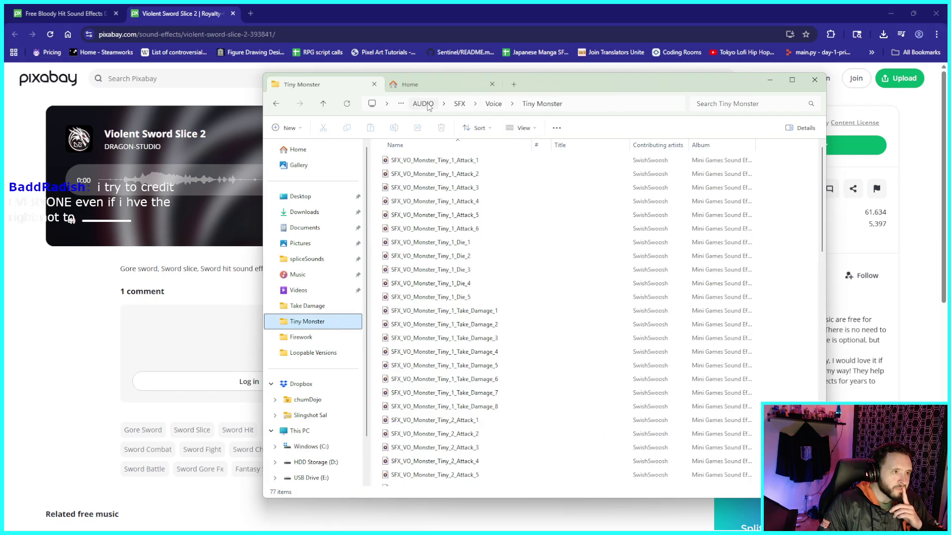
left_click(423, 104)
left_click(444, 105)
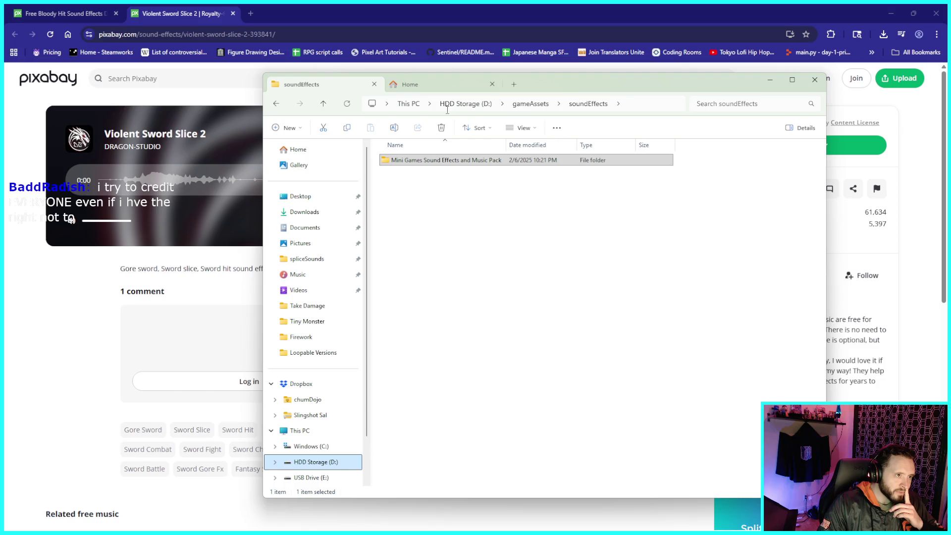
left_click(533, 105)
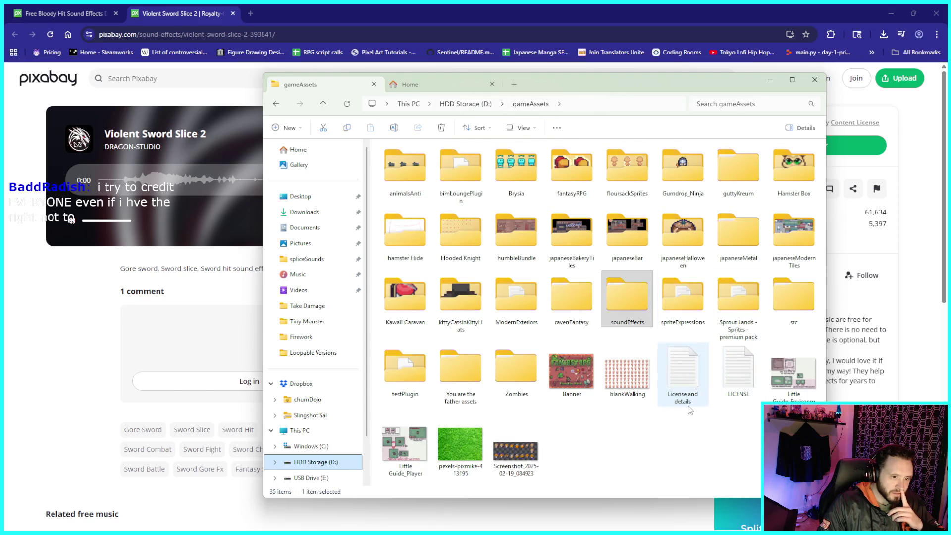
double_click(634, 306)
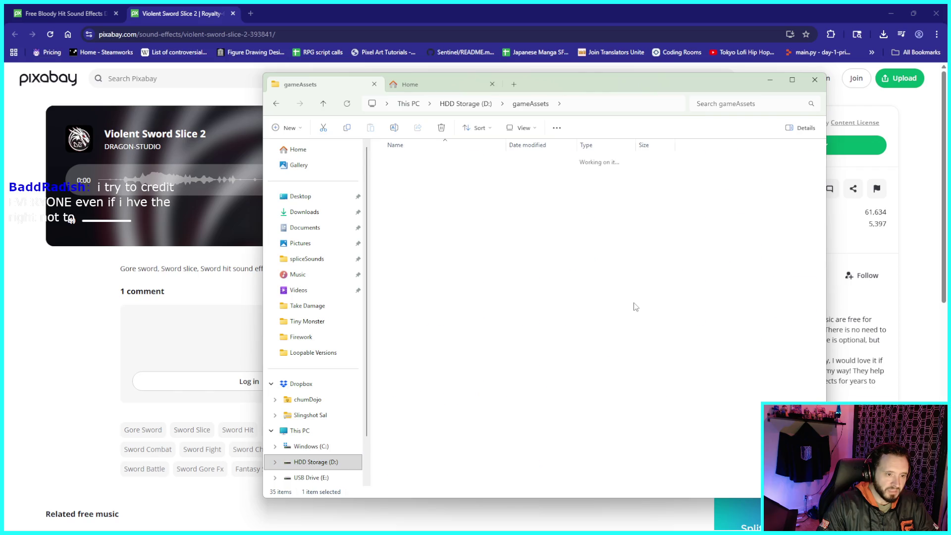
- Create a new folder named ZombieResourcesDept inside soundEffects and open it
right_click(424, 206)
mouse_move(487, 265)
left_click(583, 272)
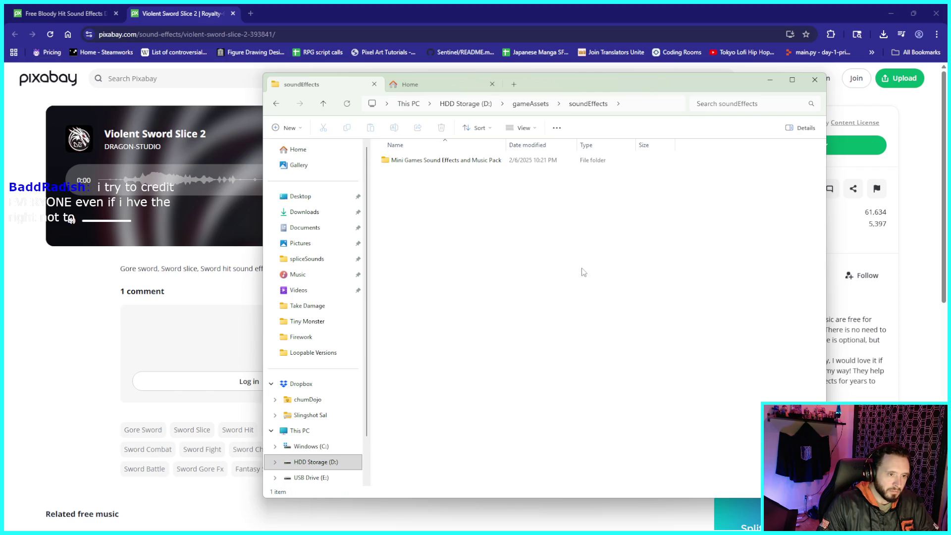
type("ZombieResourcesDepartment")
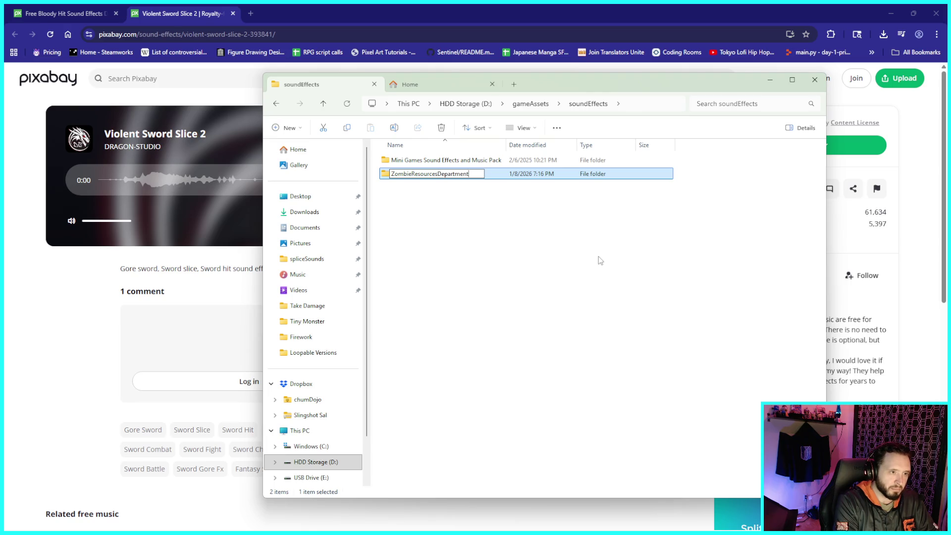
key("BackSpace")
key("BackSpace")
key("BackSpace")
key("BackSpace")
key("BackSpace")
key("BackSpace")
key("BackSpace")
type("t.")
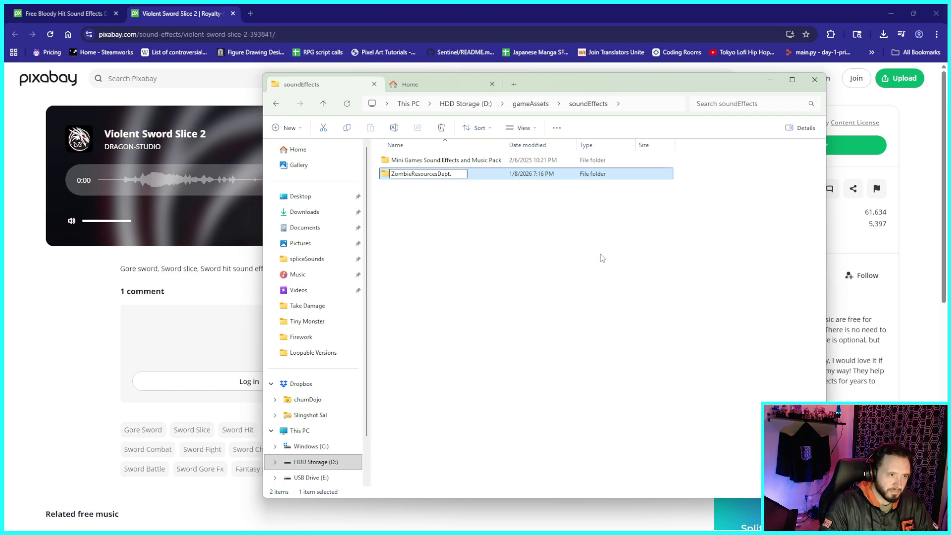
key("Return")
key("Return")
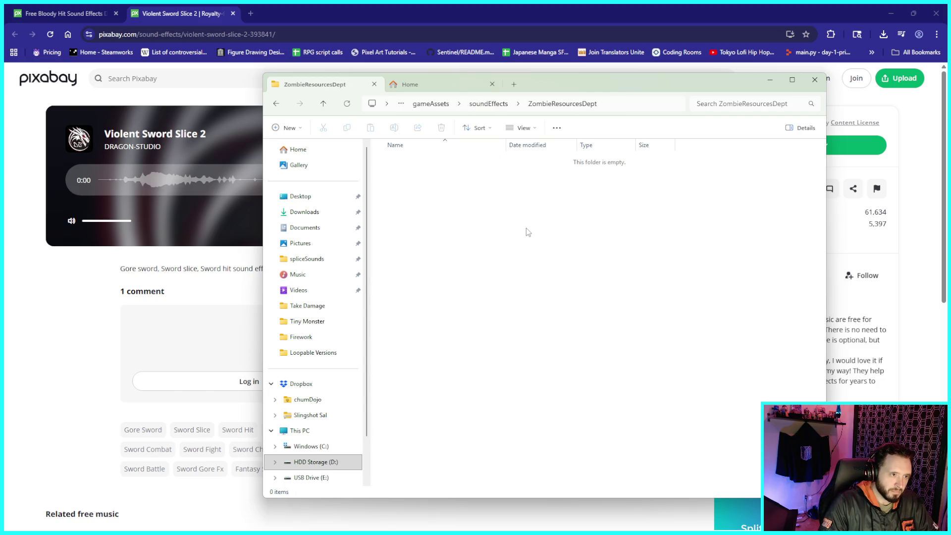
- Switch to the Downloads tab and select the downloaded sword-slice MP3
key("alt+Left")
left_click(430, 84)
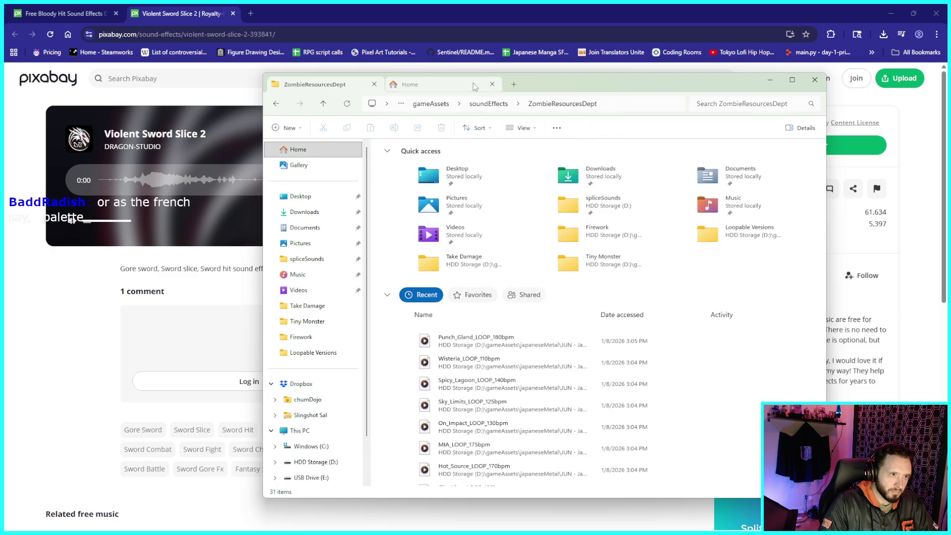
left_click(323, 84)
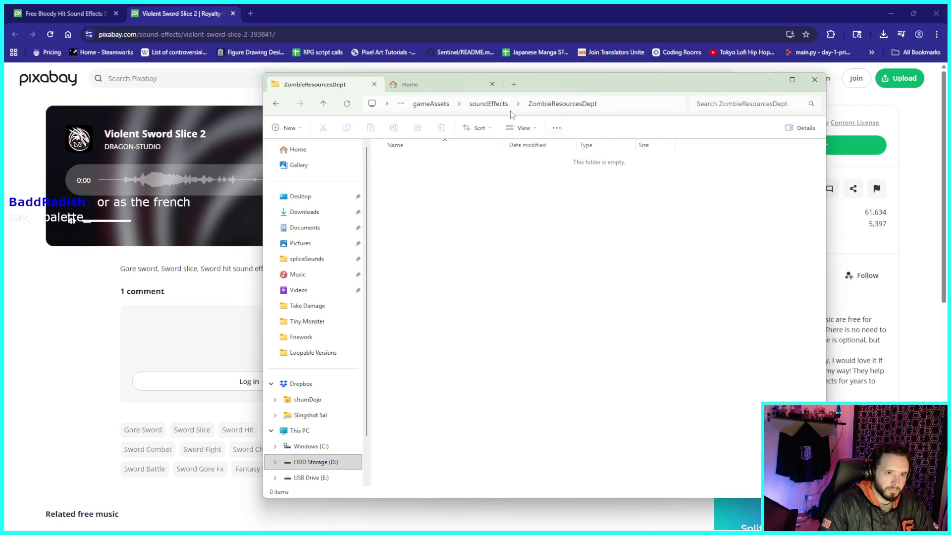
left_click(407, 84)
left_click(305, 212)
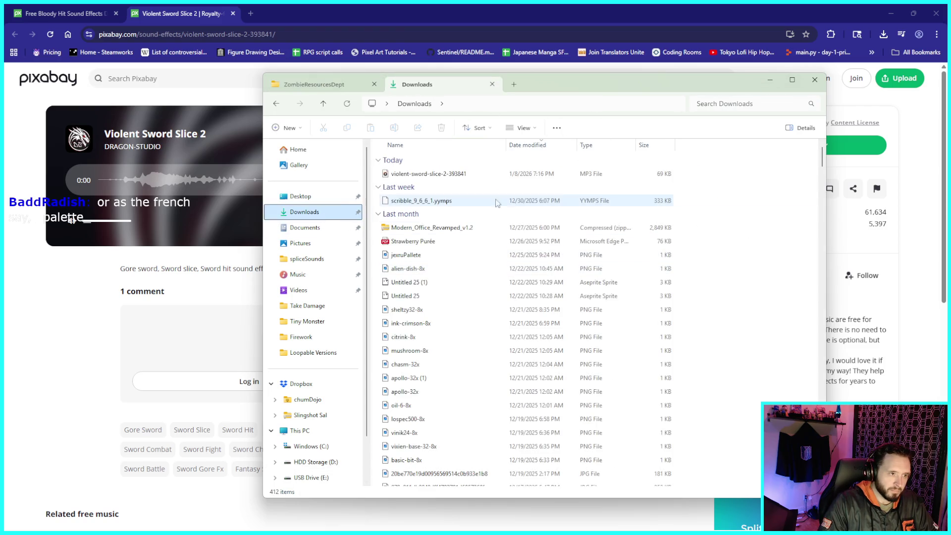
- Move violent-sword-slice-2-393841.mp3 into ZombieResourcesDept and reposition the Explorer window
mouse_move(452, 174)
left_mouse_down()
mouse_move(396, 167)
mouse_move(317, 83)
mouse_move(480, 213)
left_mouse_up()
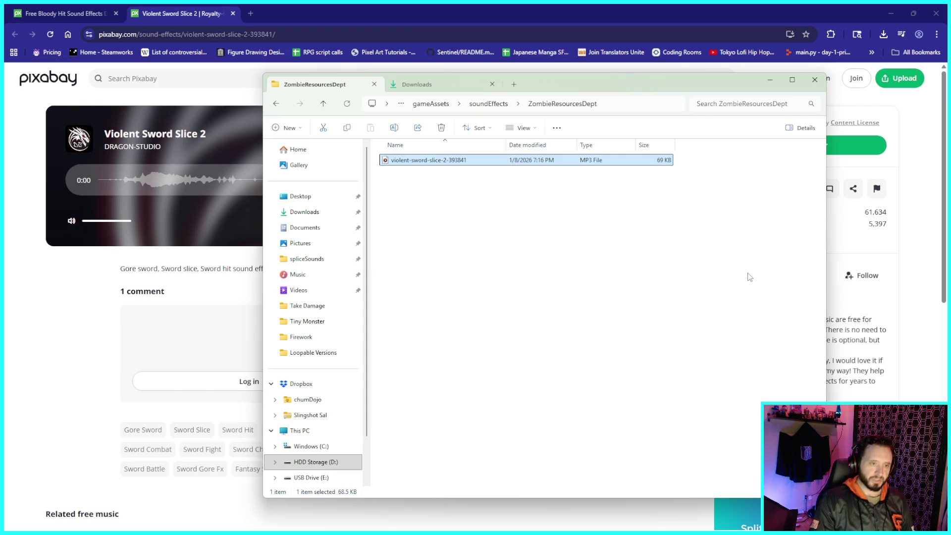
left_click_drag(681, 89, 655, 88)
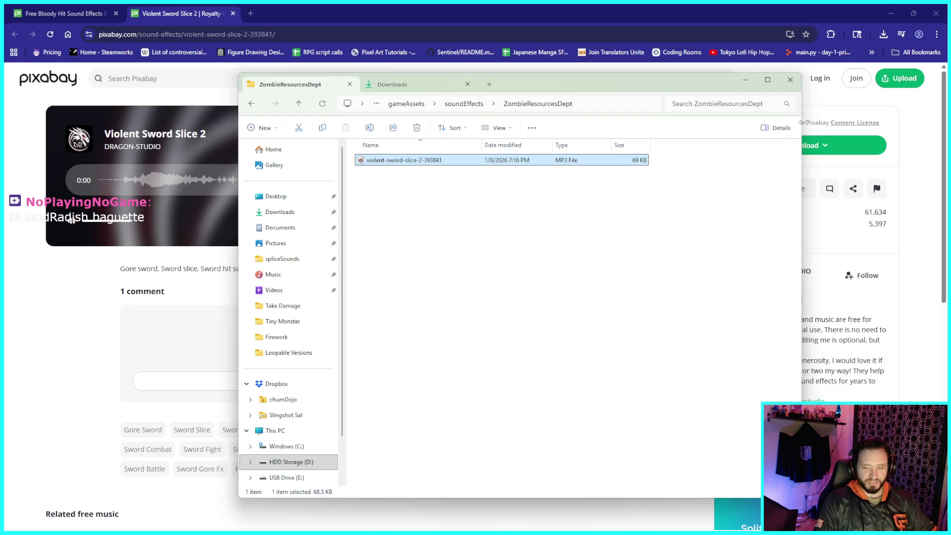
left_click_drag(658, 85, 640, 82)
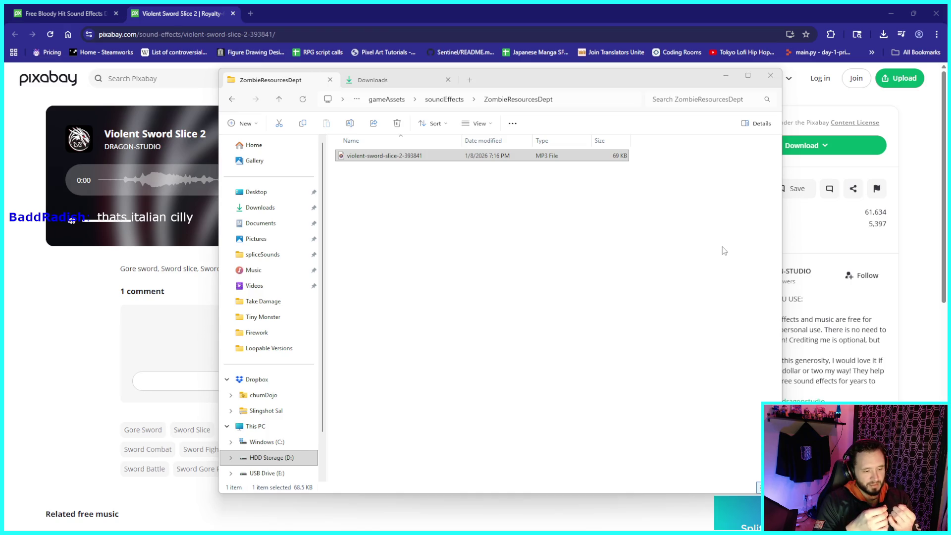
left_click_drag(617, 82, 600, 77)
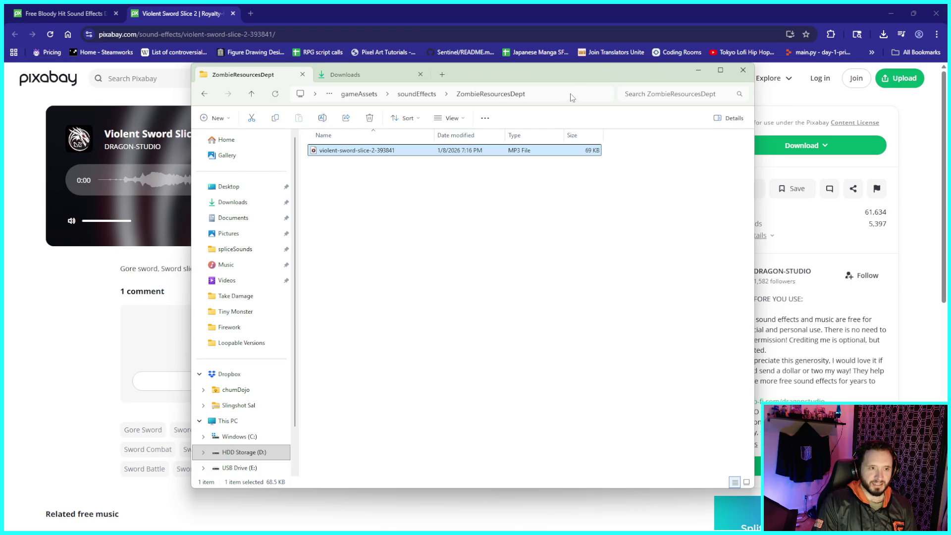
left_click_drag(579, 74, 570, 75)
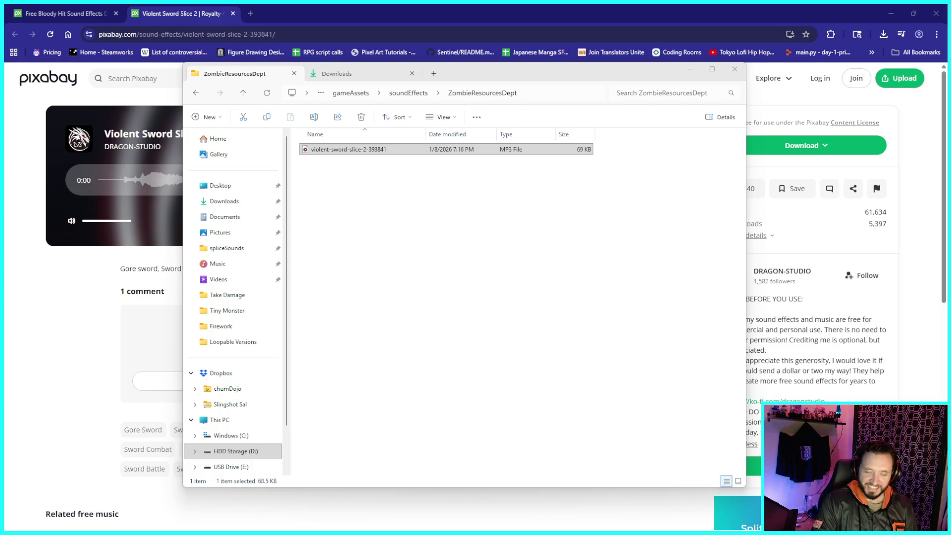
left_click_drag(622, 71, 647, 77)
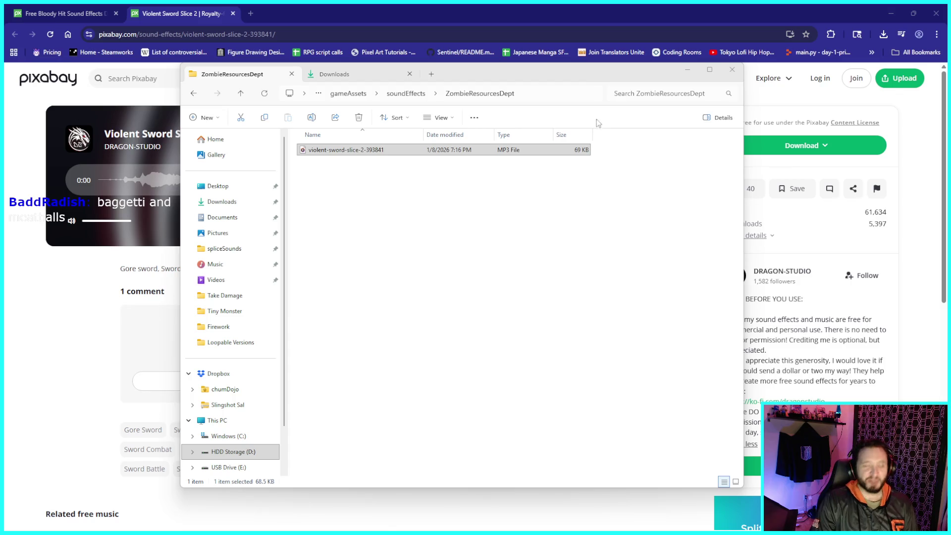
left_click_drag(568, 76, 570, 78)
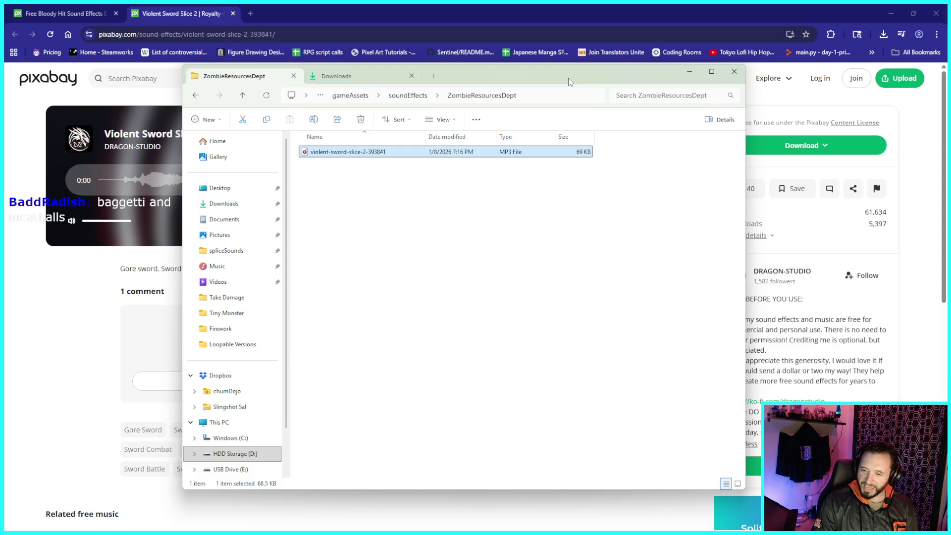
left_click_drag(478, 74, 506, 70)
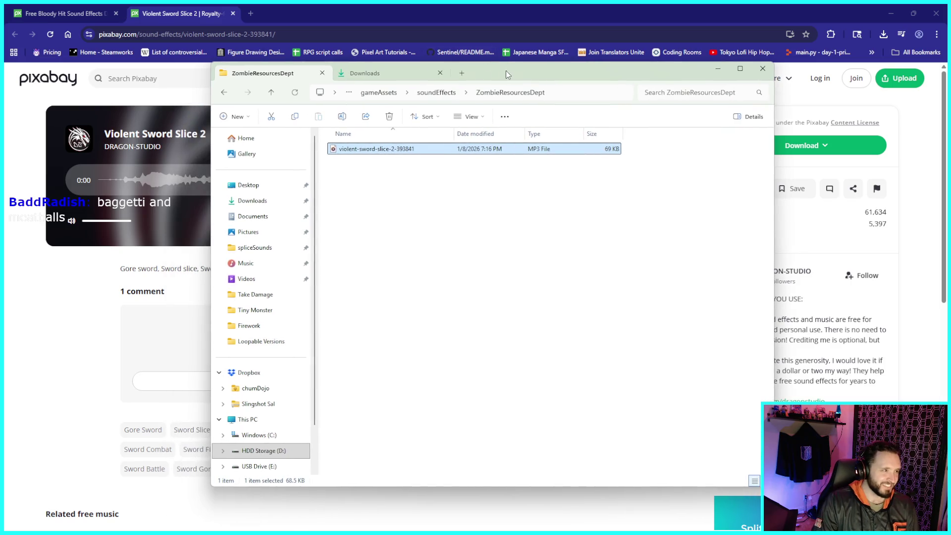
- Minimize the browser, move the sound folder window aside and restore GameMaker from full screen
left_click(913, 13)
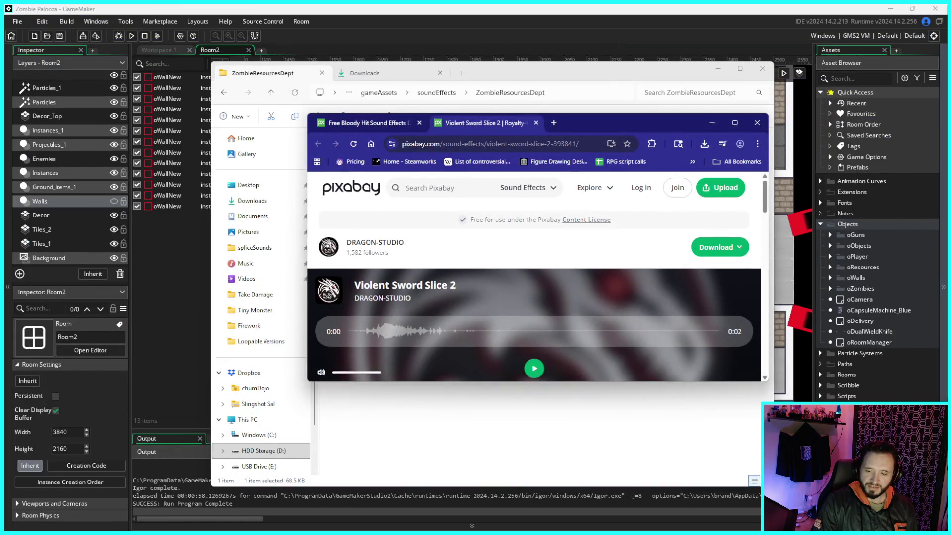
mouse_move(614, 75)
left_mouse_down()
mouse_move(464, 79)
mouse_move(519, 44)
left_mouse_up()
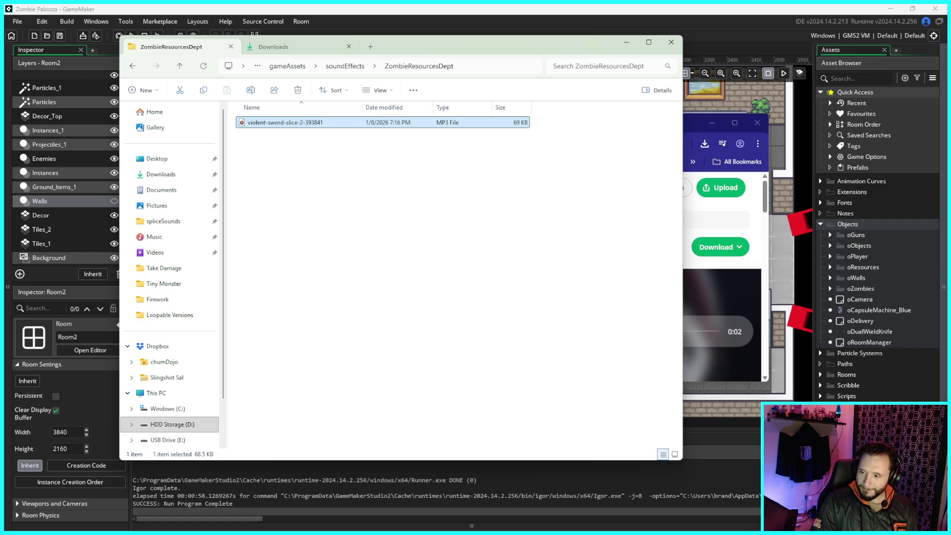
left_click_drag(513, 43, 565, 35)
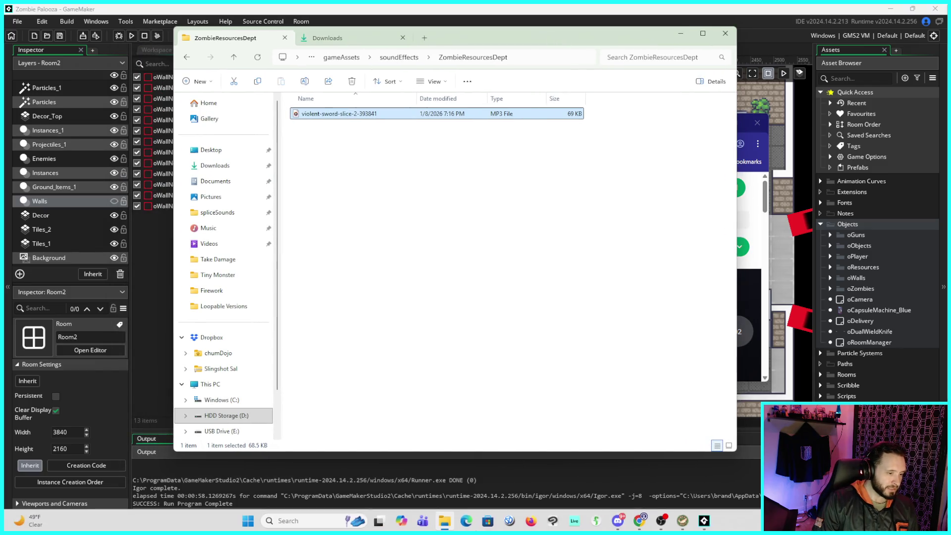
left_click(915, 10)
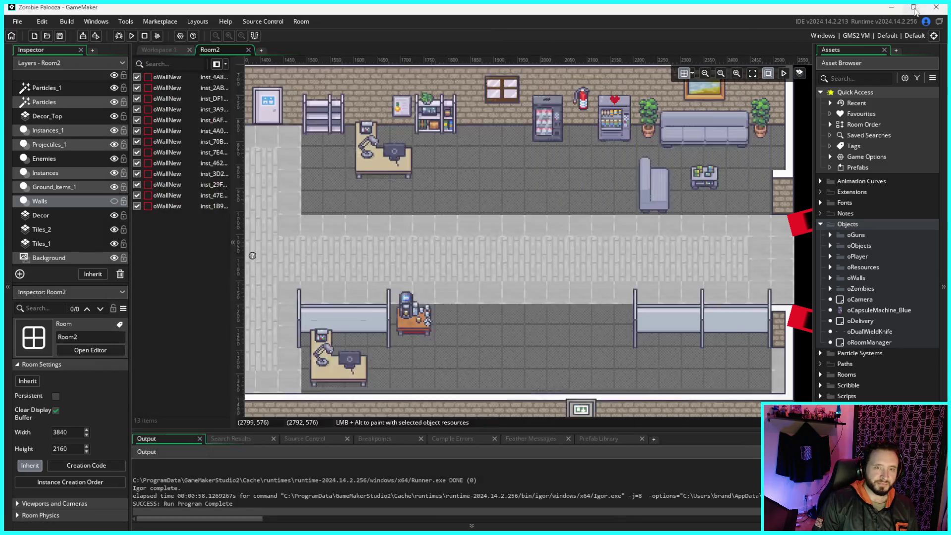
left_click(915, 10)
- Reposition the GameMaker and sound folder windows so the desktop shows around them
left_click_drag(711, 24, 701, 80)
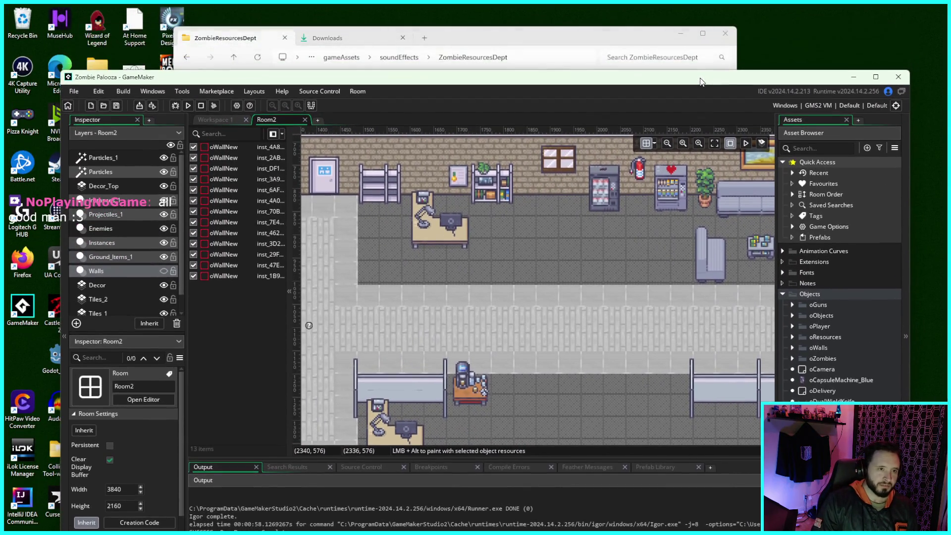
left_click(498, 47)
left_click_drag(487, 43, 646, 56)
left_click_drag(208, 77, 347, 70)
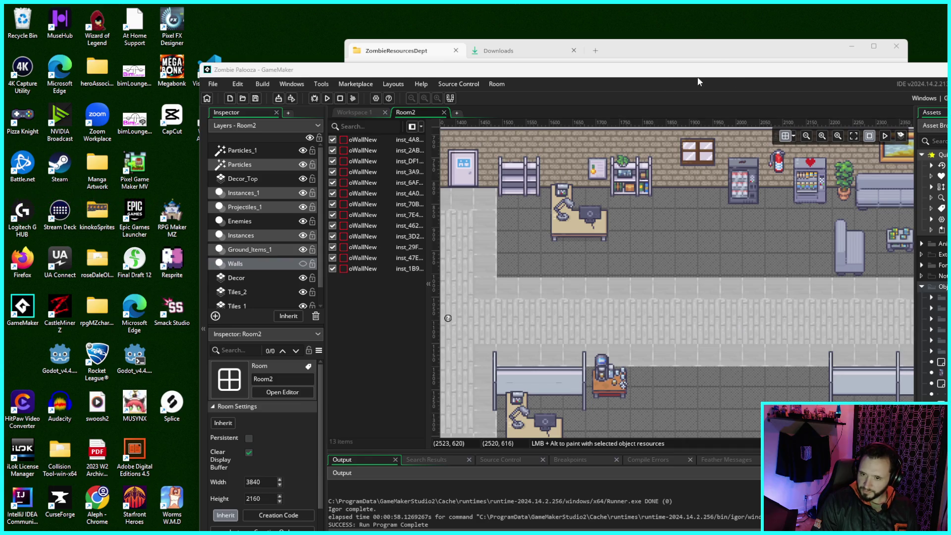
left_click_drag(618, 75, 478, 56)
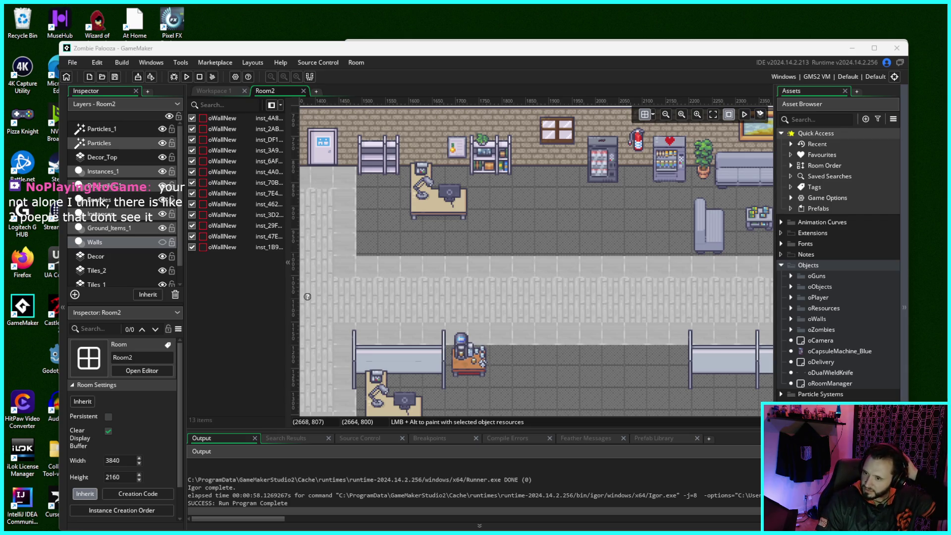
- Maximize the Steam store window and pause the playing Lofi Mahjong trailer
mouse_move(950, 84)
left_mouse_down()
mouse_move(591, 84)
mouse_move(508, 94)
left_mouse_up()
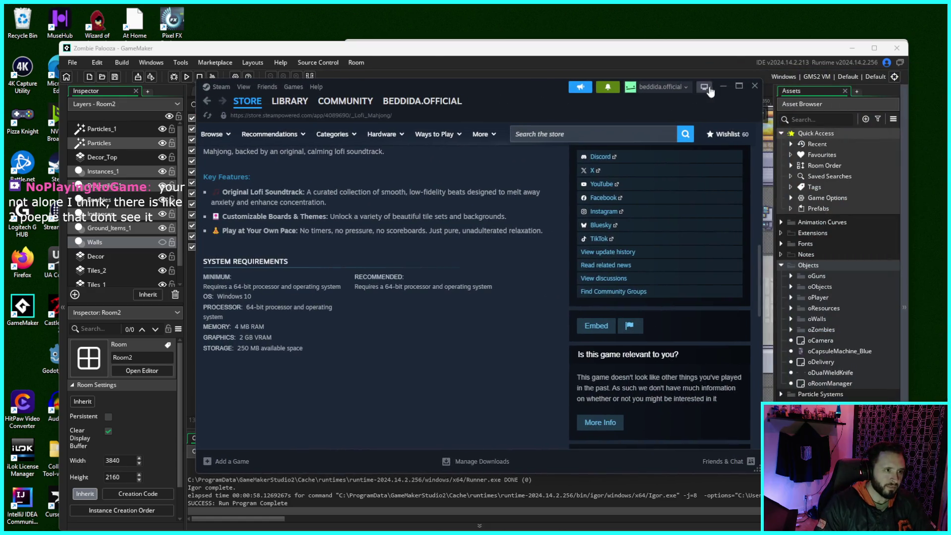
left_click(738, 87)
scroll(515, 229, "up", 10)
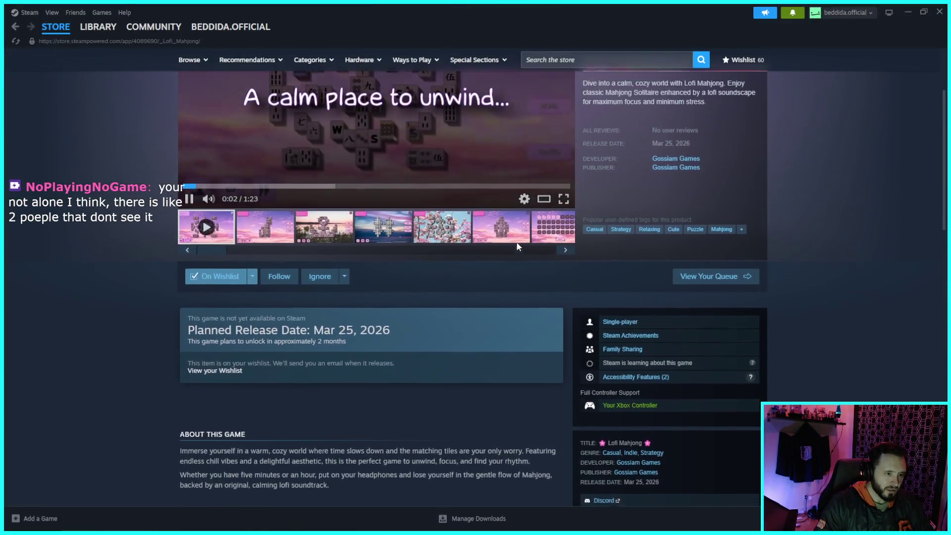
scroll(515, 246, "up", 3)
left_click(194, 325)
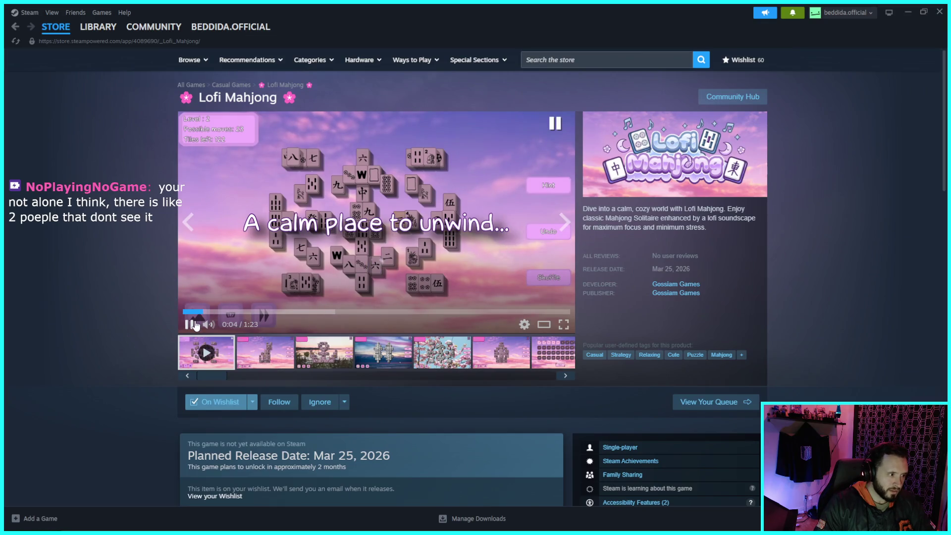
scroll(399, 300, "down", 4)
scroll(400, 301, "up", 4)
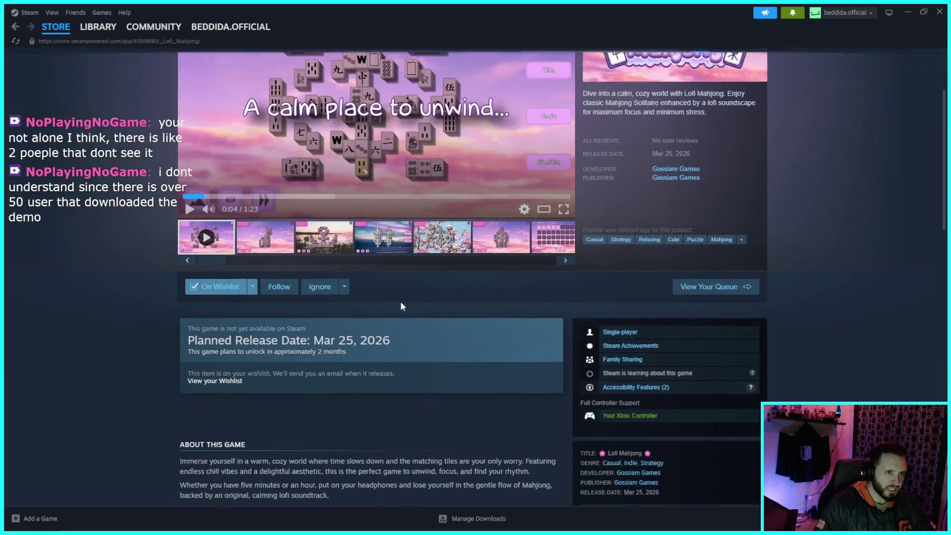
- Search the Steam store for 'lofi mahjong' and scroll through its store page
left_click(593, 60)
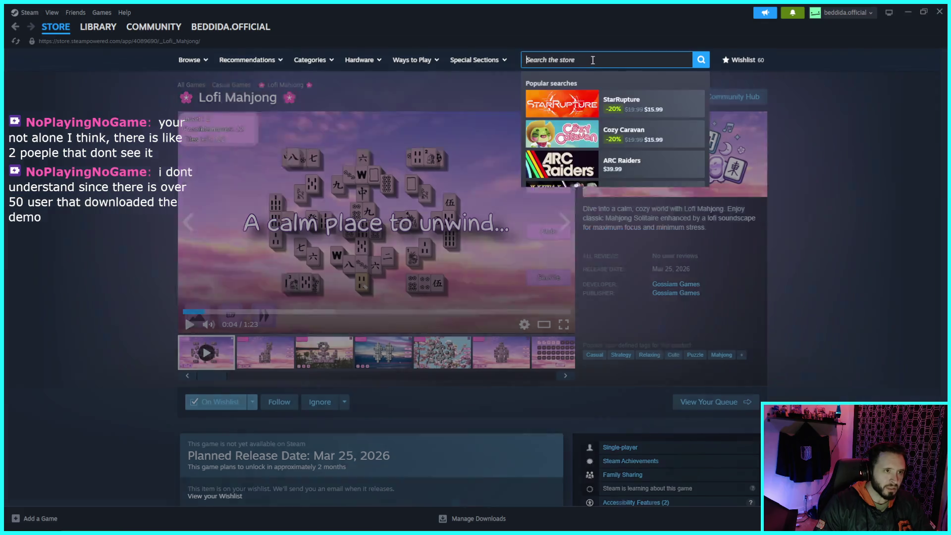
type("lofi ")
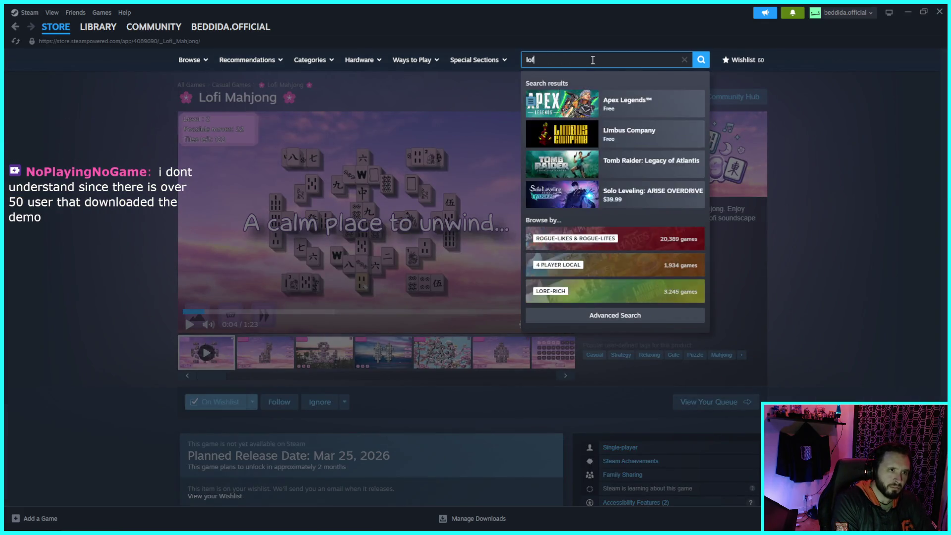
type("majo")
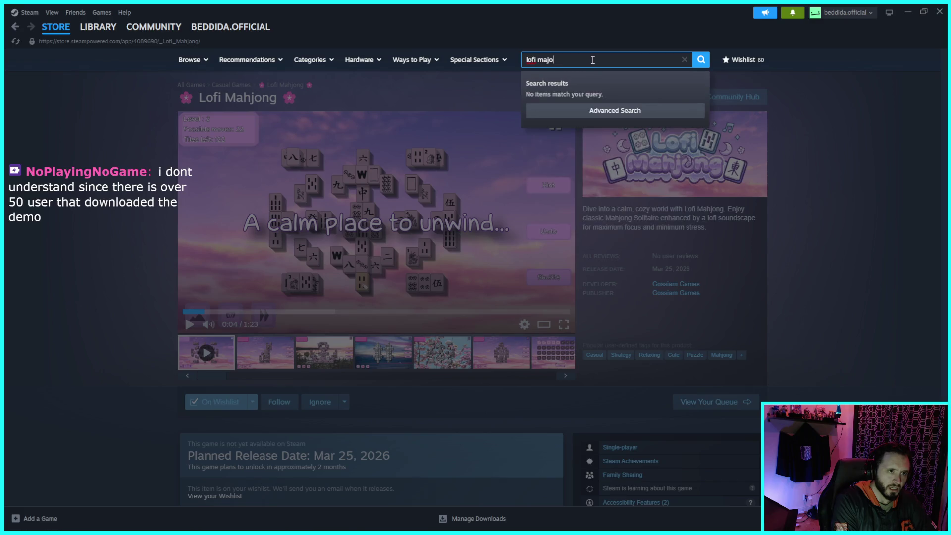
key("BackSpace")
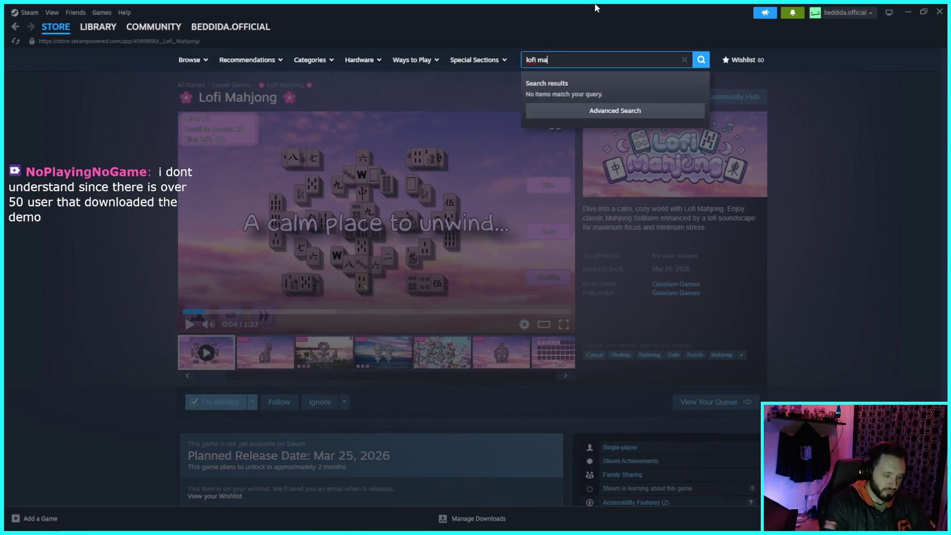
key("BackSpace")
type("h")
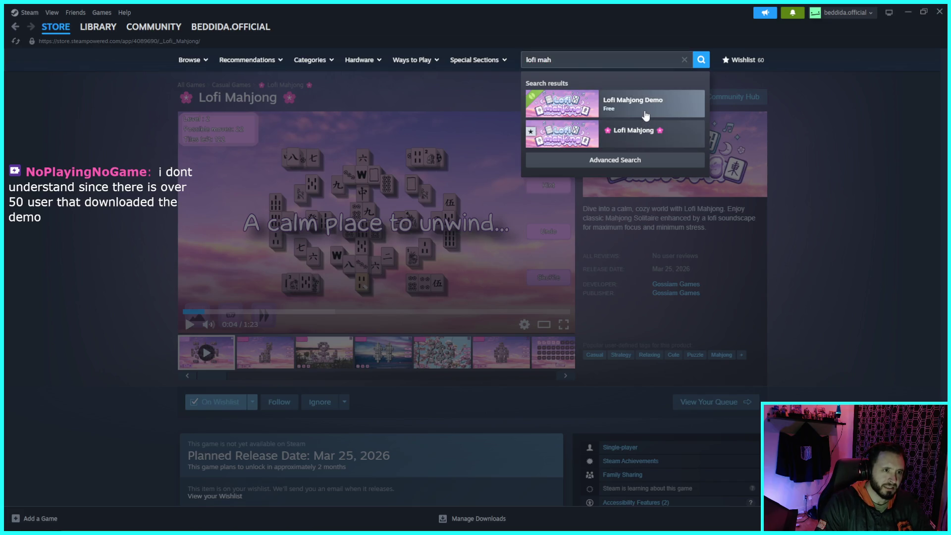
left_click(637, 130)
scroll(590, 135, "down", 3)
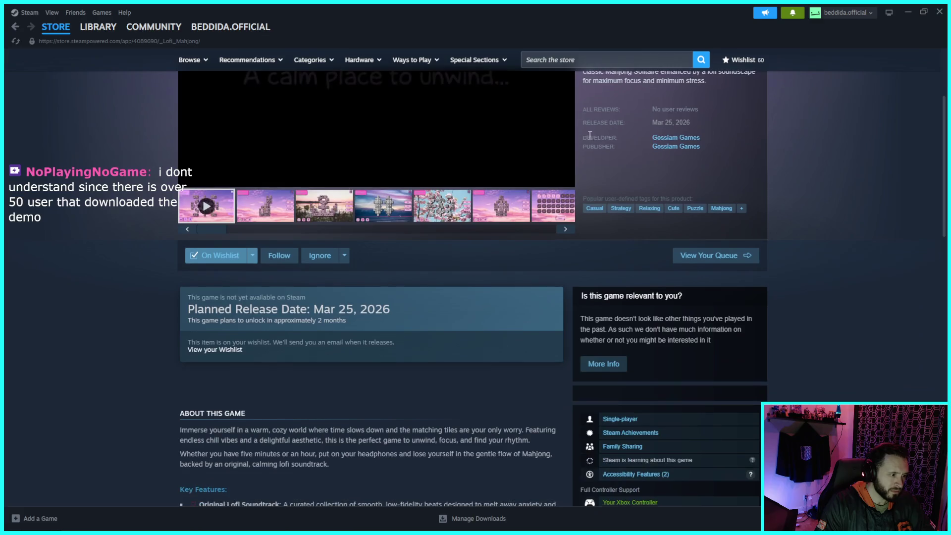
scroll(577, 134, "down", 5)
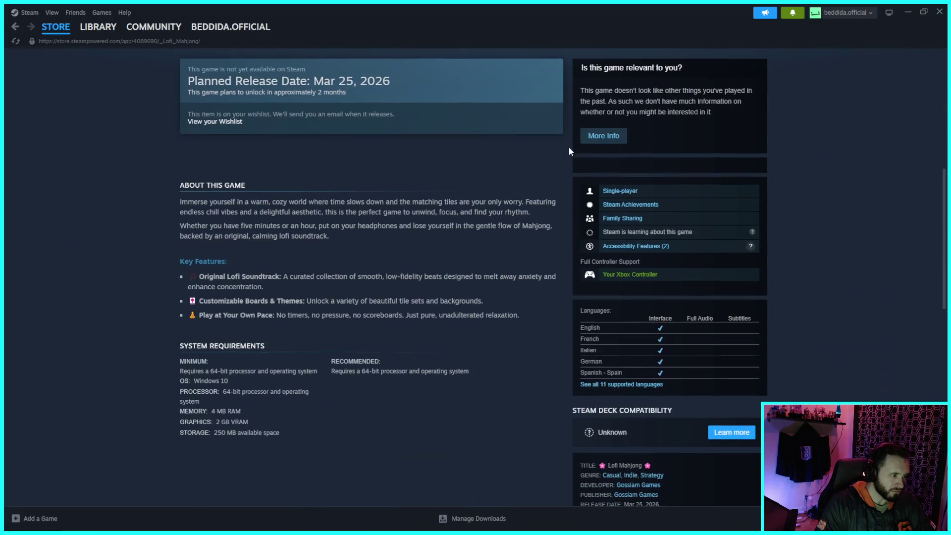
scroll(569, 148, "down", 2)
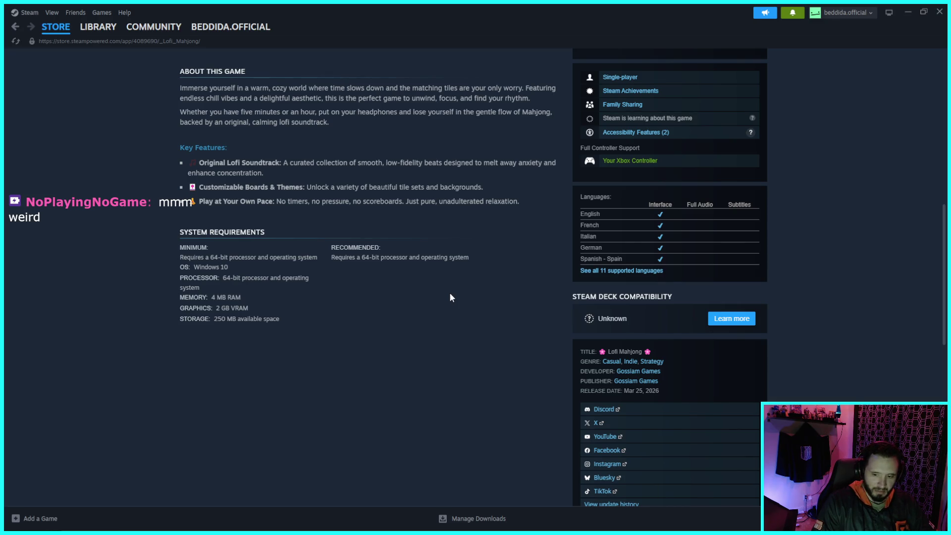
- Close Steam and move the windowed GameMaker up behind the sound folder
left_click(940, 14)
mouse_move(528, 7)
left_mouse_down()
mouse_move(525, 232)
mouse_move(530, 78)
left_mouse_up()
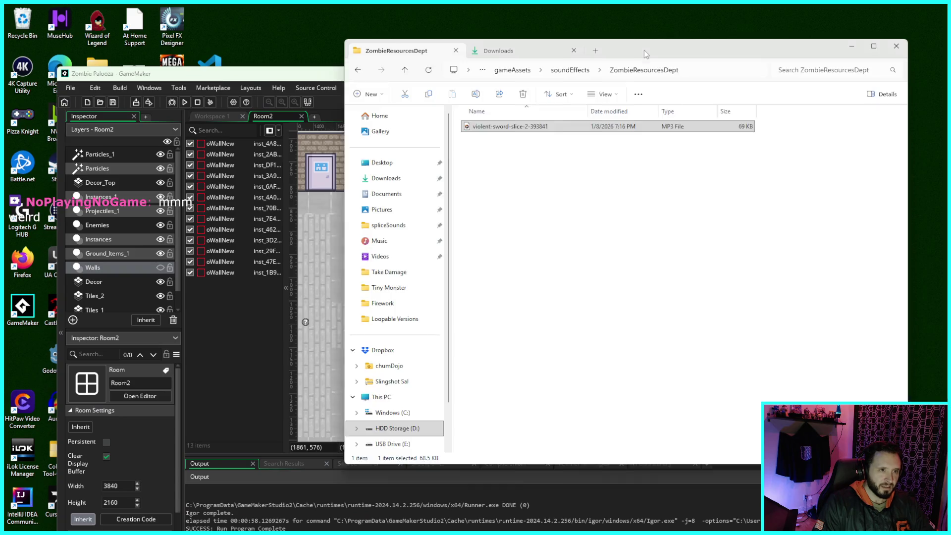
left_click_drag(644, 50, 609, 47)
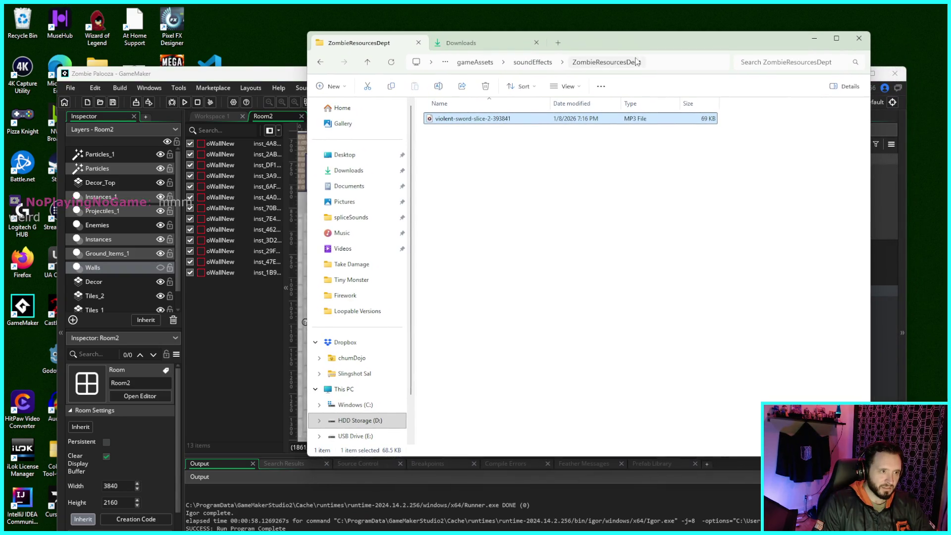
- Close the sound folder window, maximize GameMaker and right-click the Sounds folder in the Asset Browser
left_click(859, 39)
left_click_drag(634, 87, 623, 32)
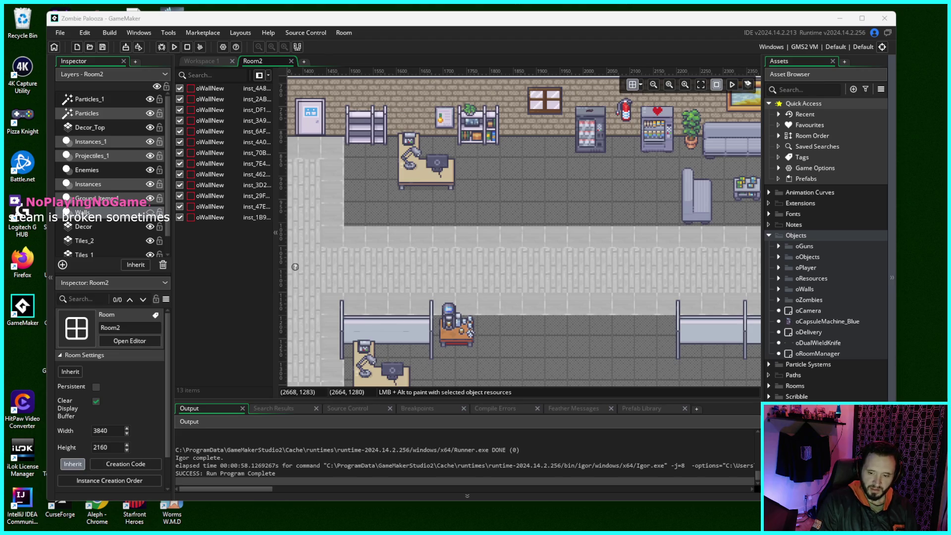
mouse_move(713, 23)
left_mouse_down()
mouse_move(634, 342)
mouse_move(722, 101)
mouse_move(722, 19)
mouse_move(718, 41)
left_mouse_up()
left_click(867, 31)
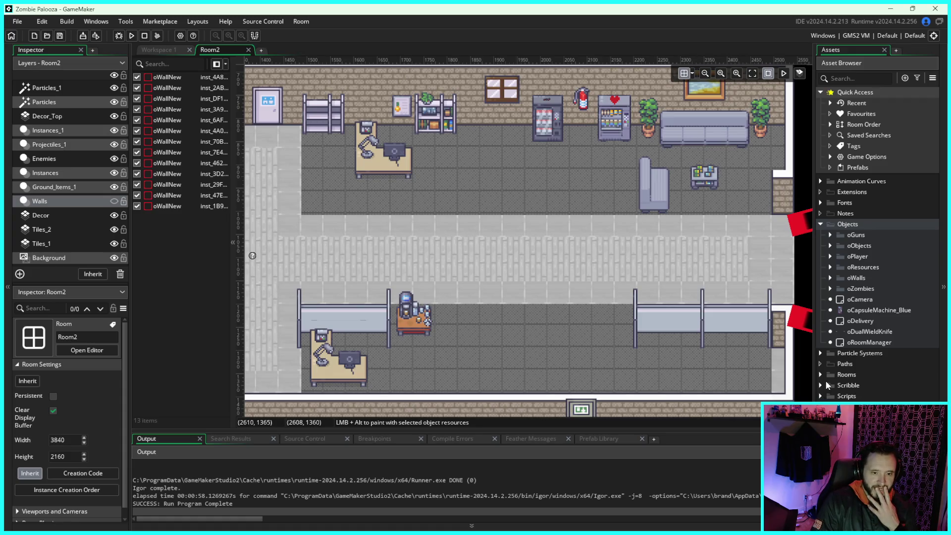
scroll(897, 392, "down", 3)
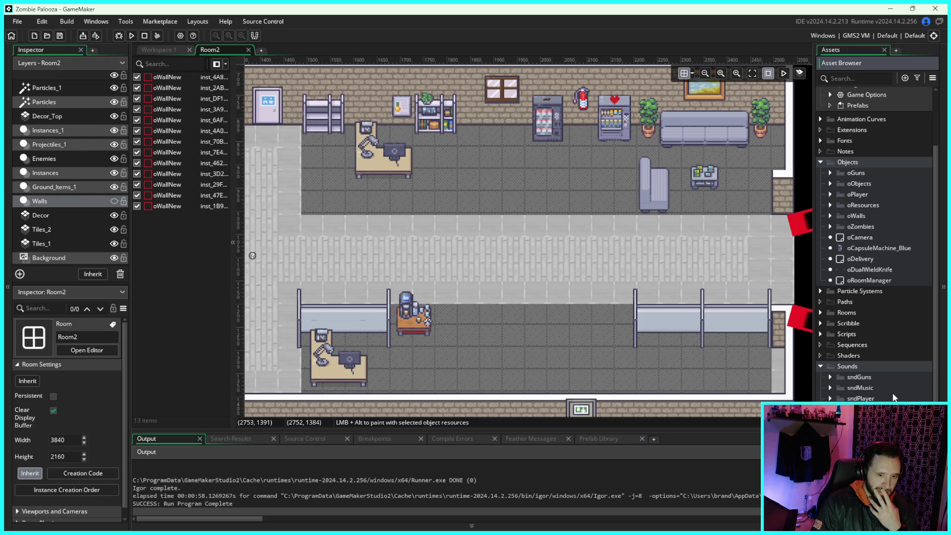
right_click(867, 366)
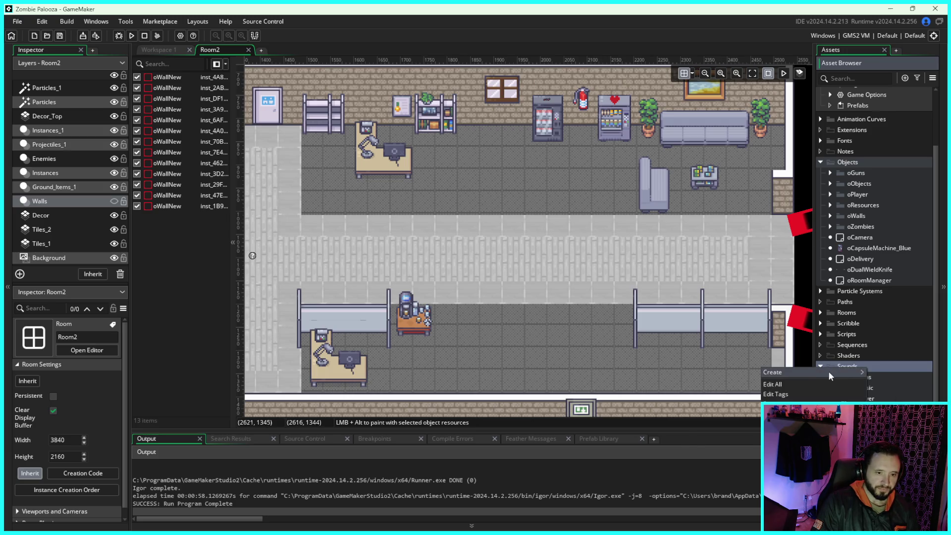
- Add a sndImpacts group under Sounds and drag sndBodyHit_1-3 and sndBodyHitSmall_1 into it
mouse_move(819, 378)
left_click(708, 357)
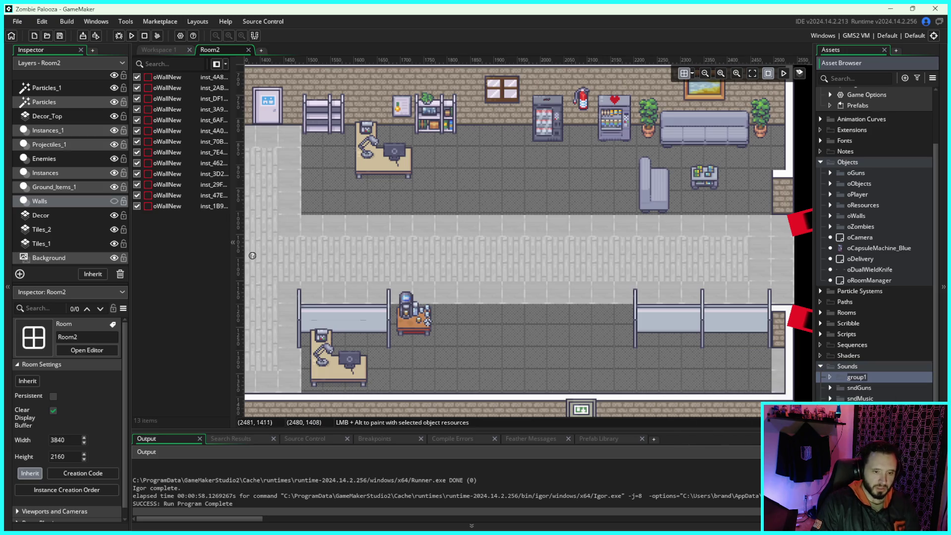
type("sndImpact")
type("s")
key("Return")
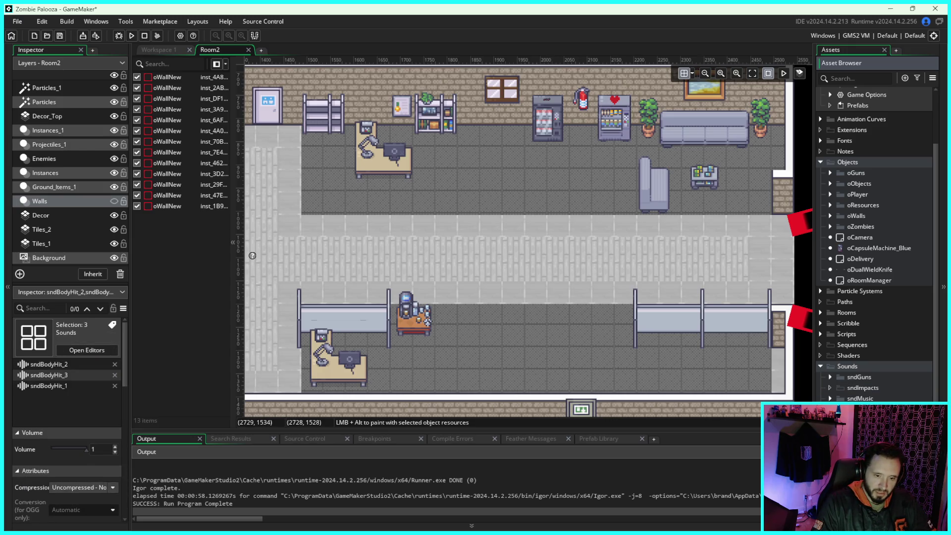
left_click_drag(862, 411, 857, 388)
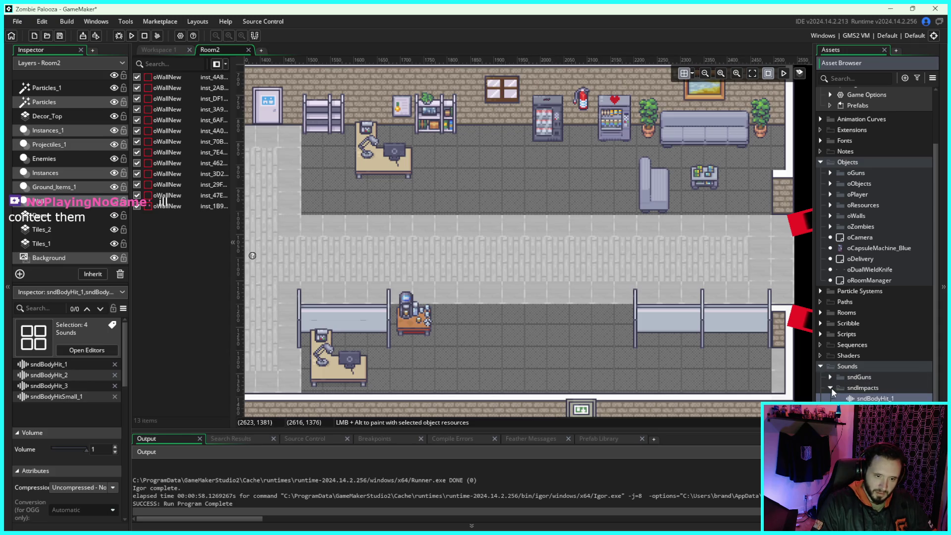
right_click(854, 389)
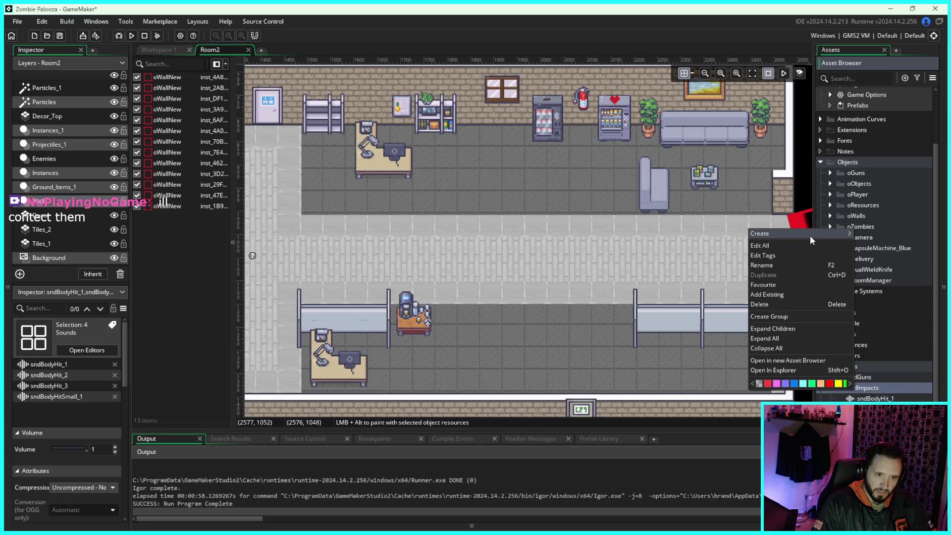
mouse_move(810, 236)
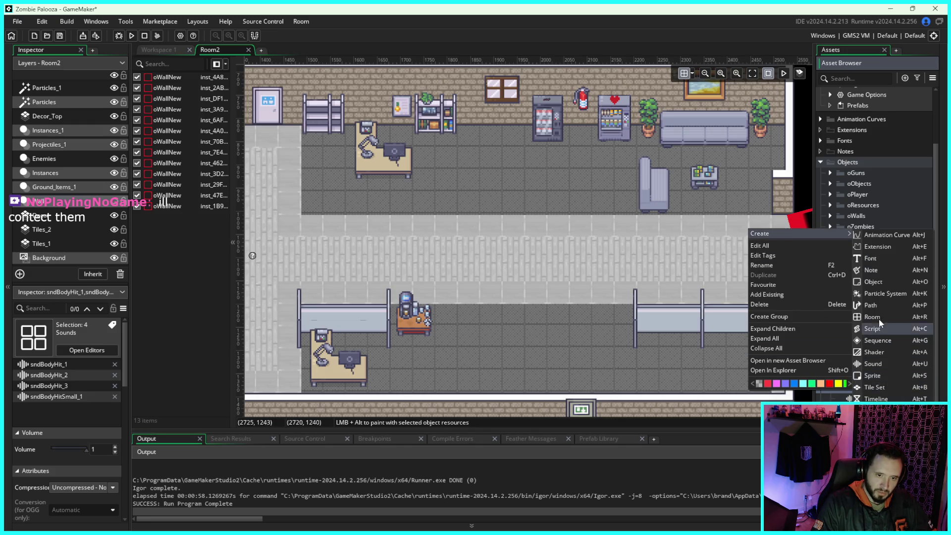
- Create sound sndBloodyHit_1 in sndImpacts, loading soundEffects/ZombieResourcesDept/violent-sword-slice as its file
left_click(872, 363)
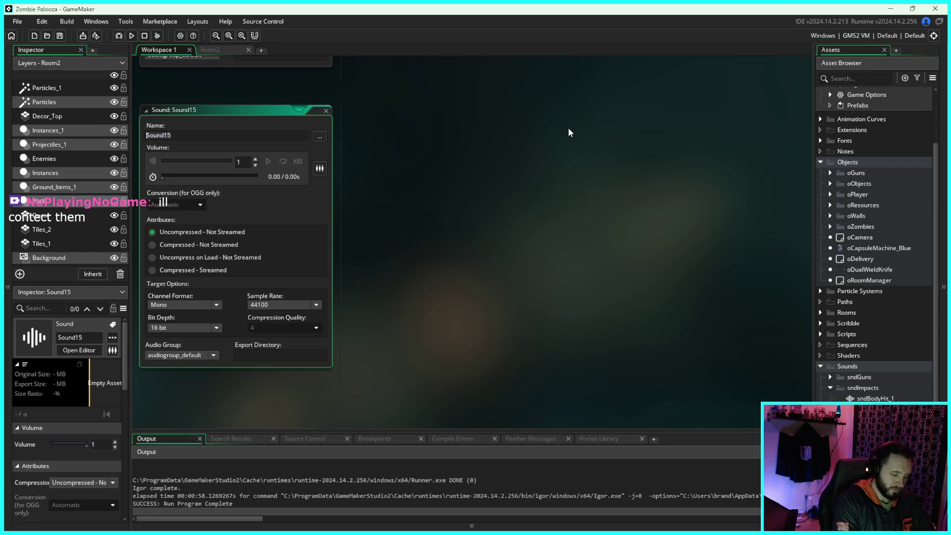
type("snd")
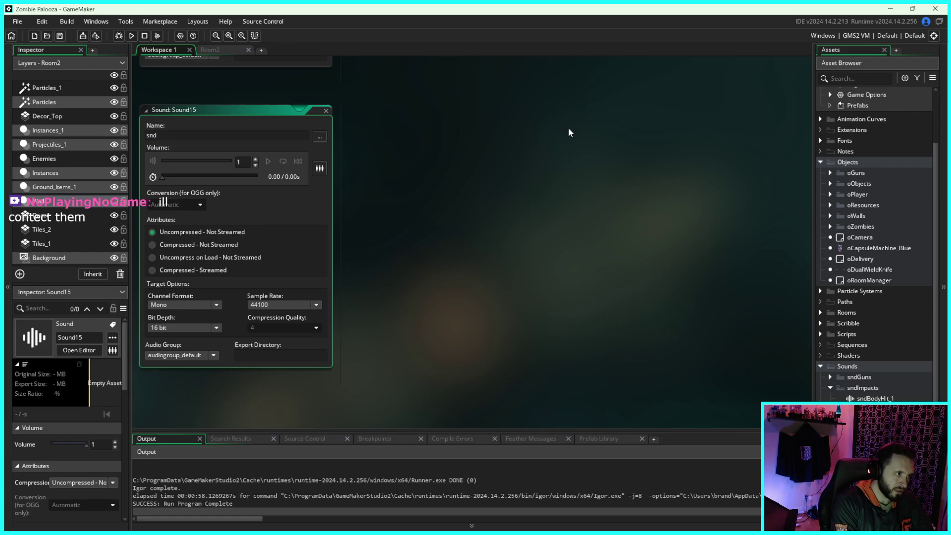
type("BloodyHit")
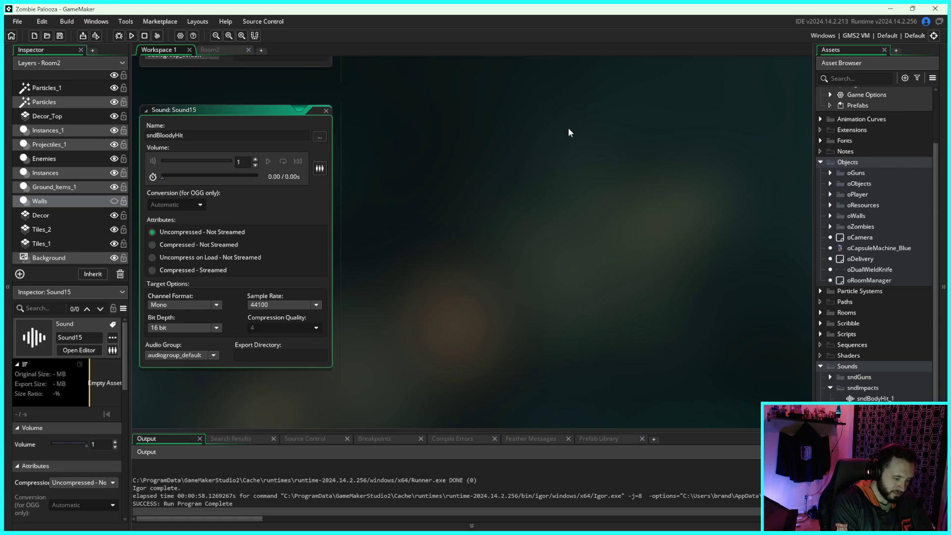
type("_1")
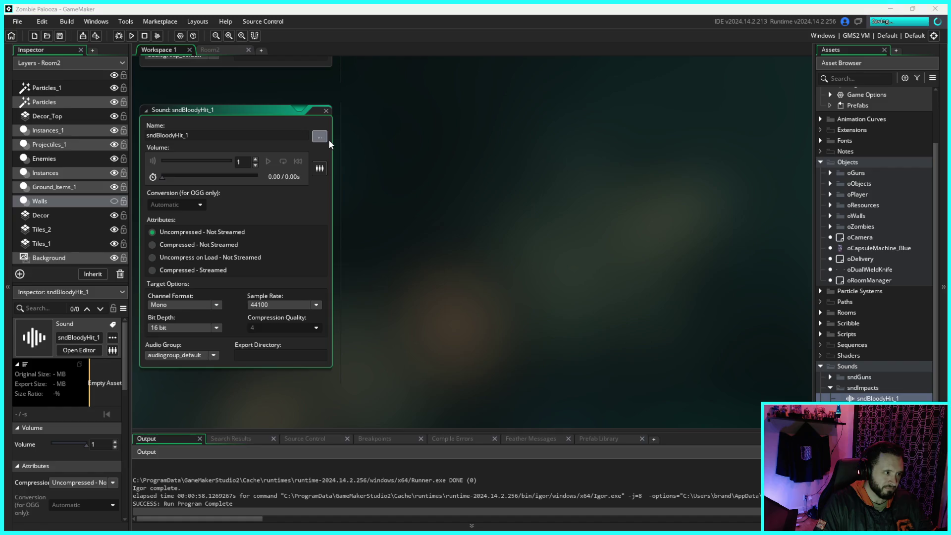
left_click(321, 139)
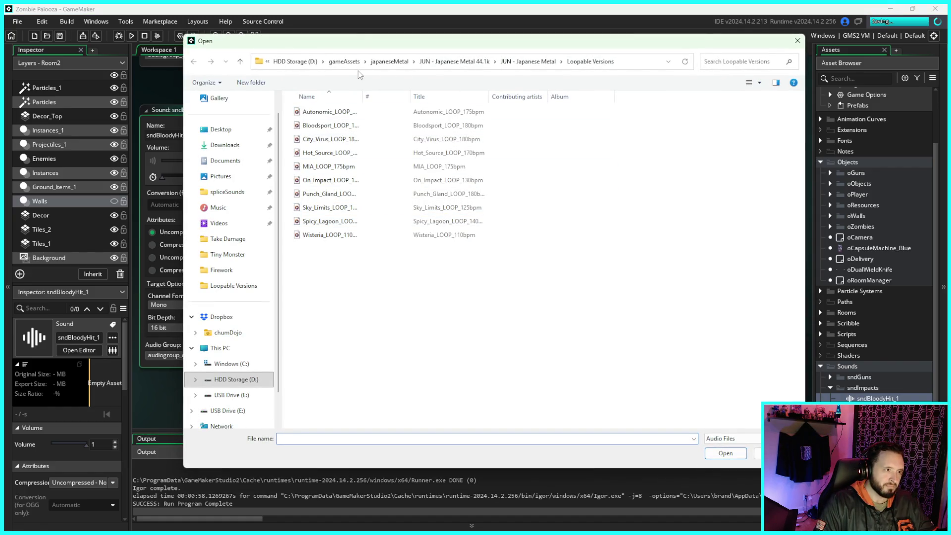
left_click(344, 61)
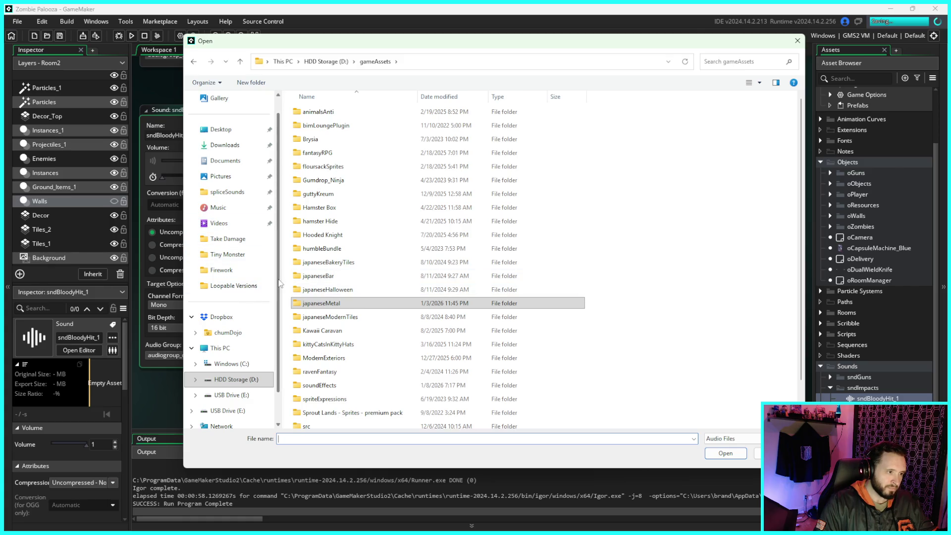
scroll(400, 263, "down", 1)
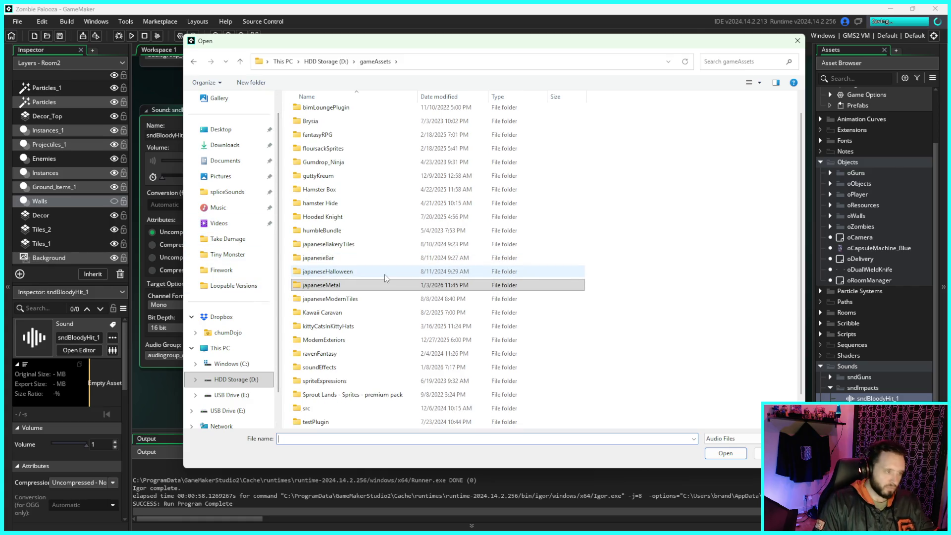
scroll(401, 298, "down", 2)
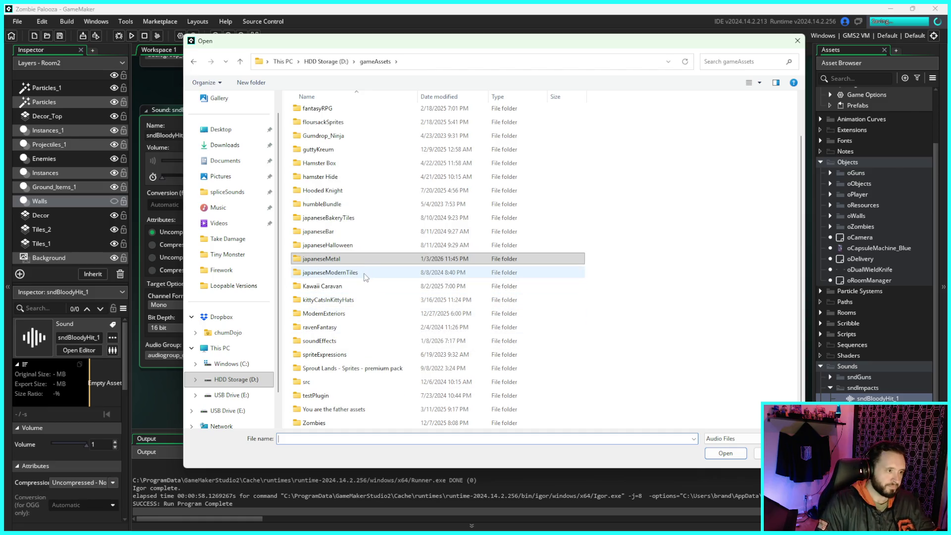
left_click(354, 341)
double_click(355, 340)
double_click(367, 127)
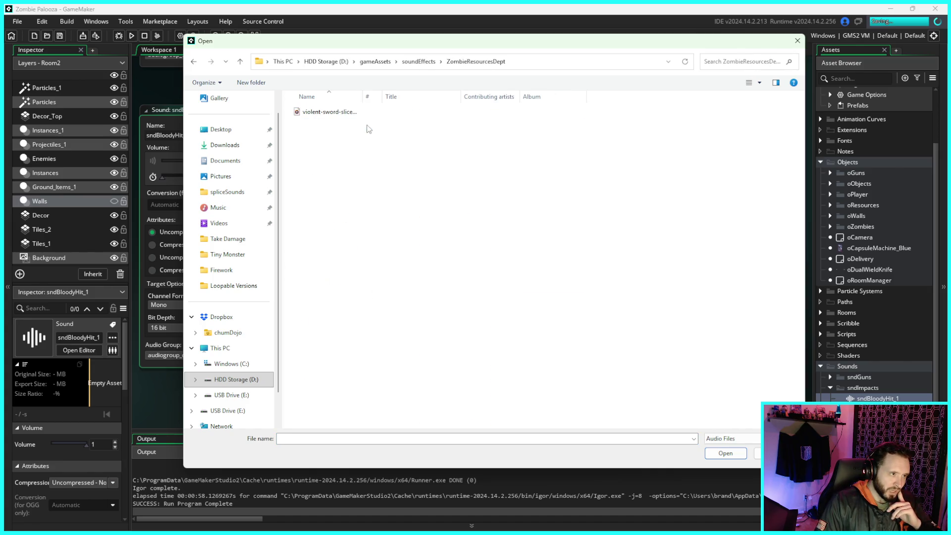
left_click(356, 115)
left_click(726, 454)
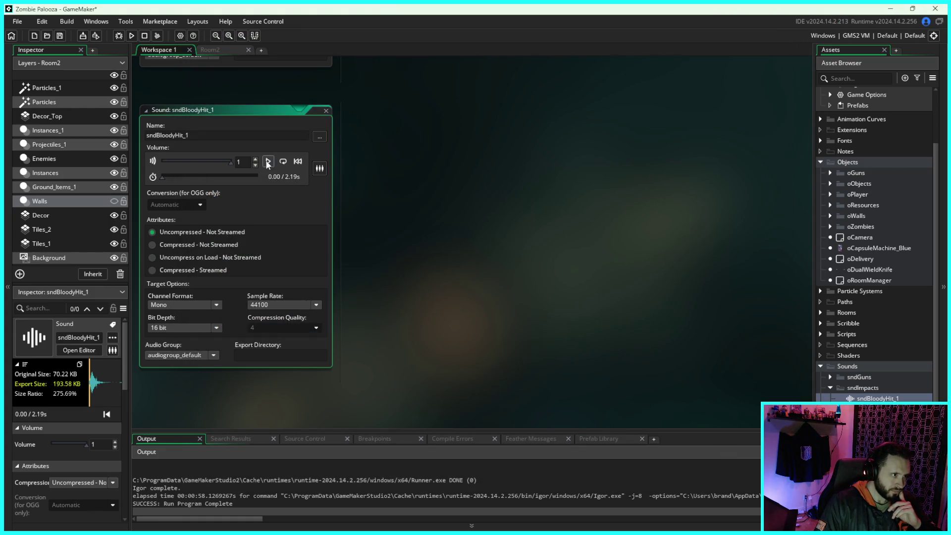
- Preview sndBloodyHit_1, then set it to Compressed - Not Streamed with Stereo channel format
left_click(267, 162)
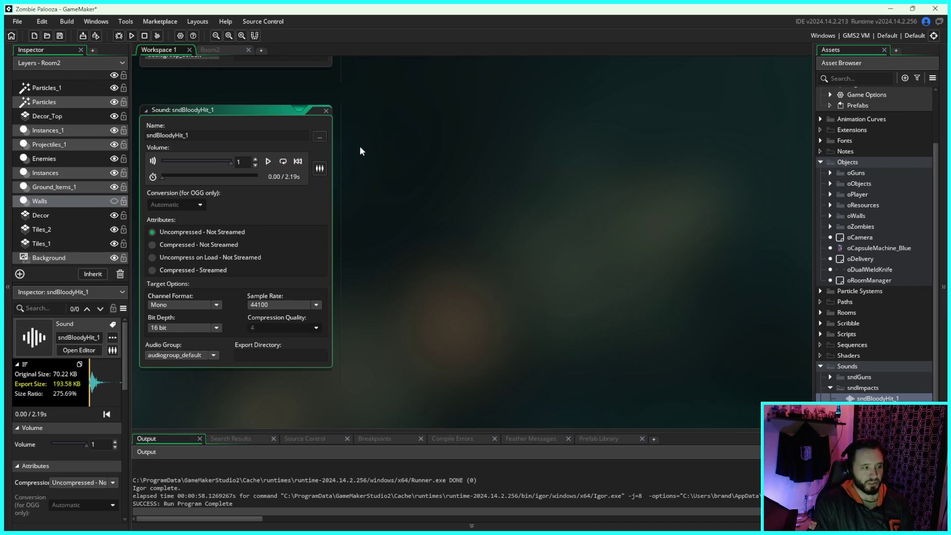
left_click(266, 163)
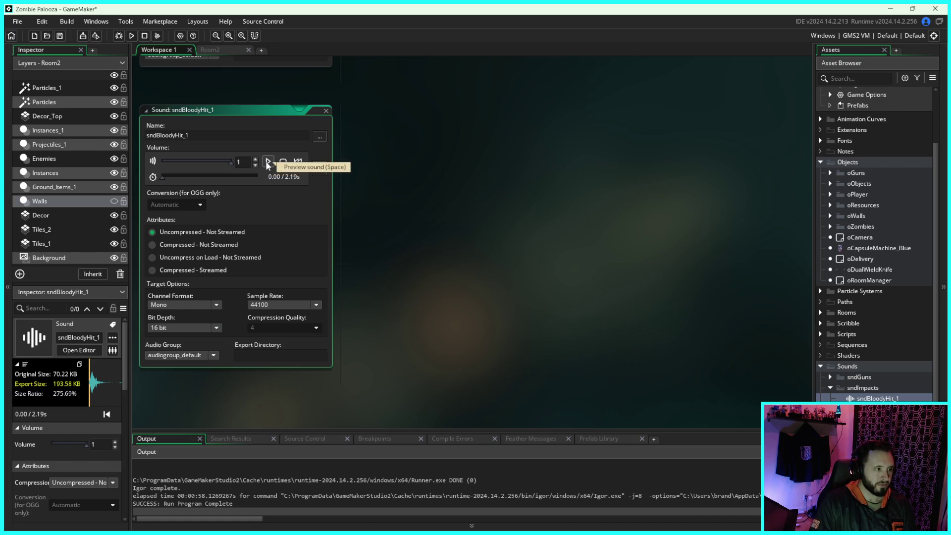
left_click(151, 243)
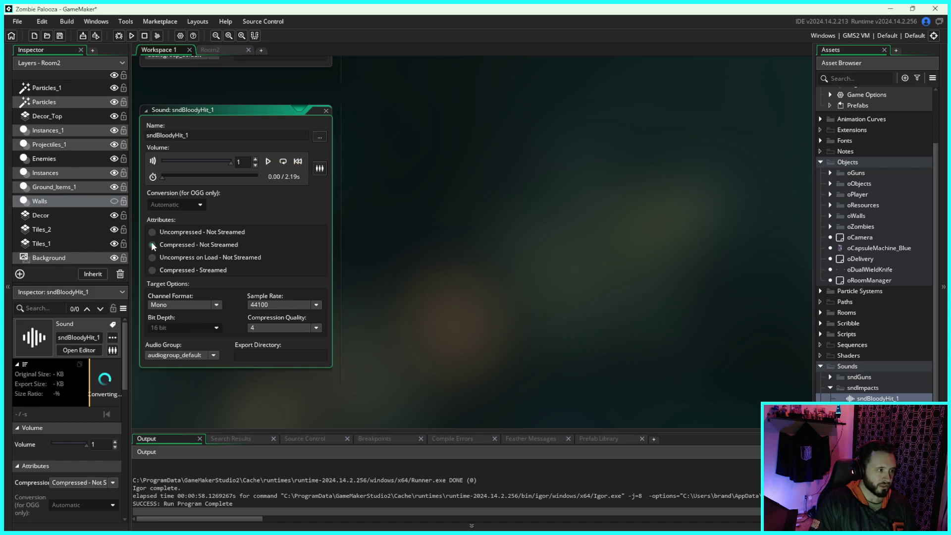
left_click(216, 306)
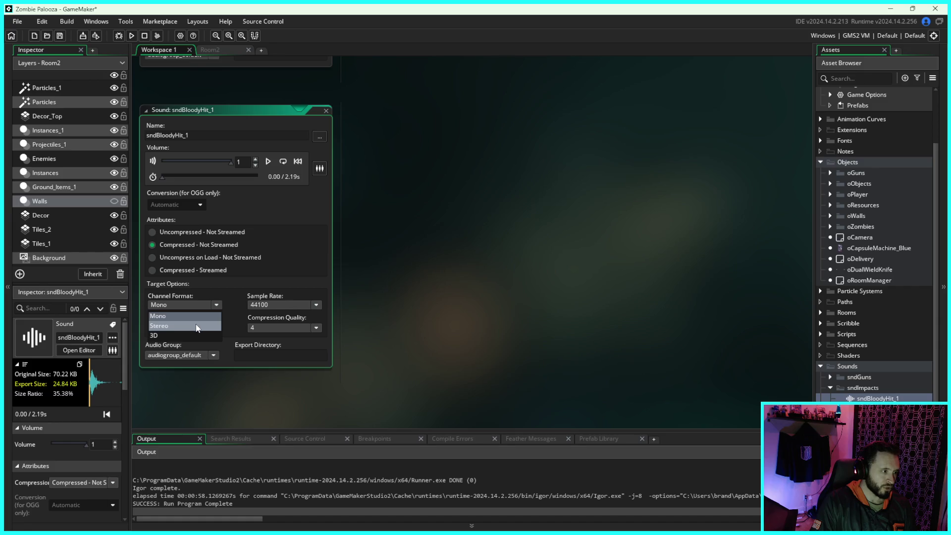
left_click(197, 327)
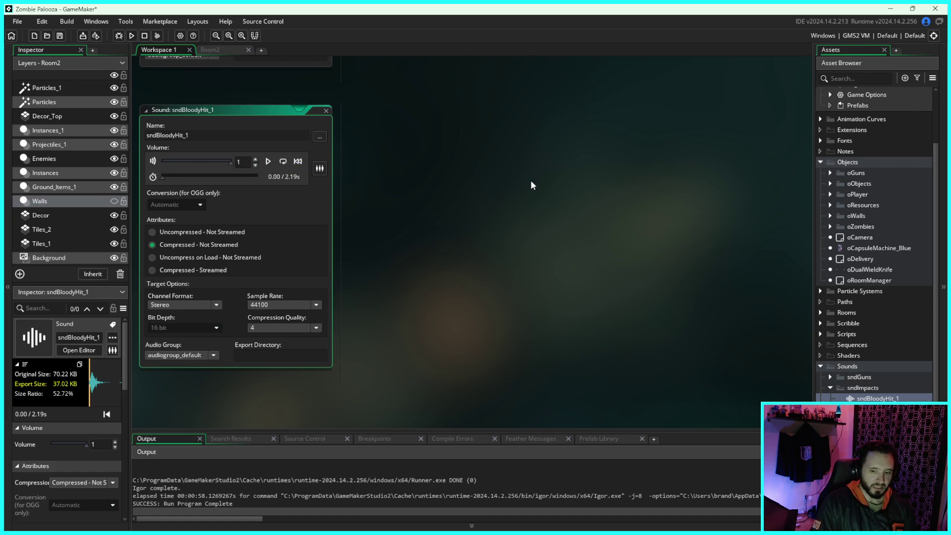
scroll(546, 179, "up", 5)
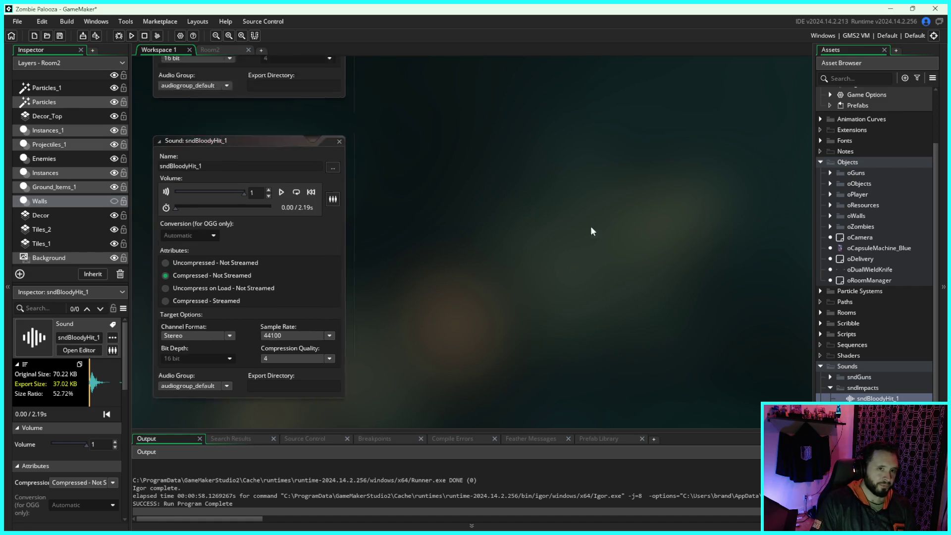
scroll(666, 178, "down", 4)
scroll(672, 198, "up", 8)
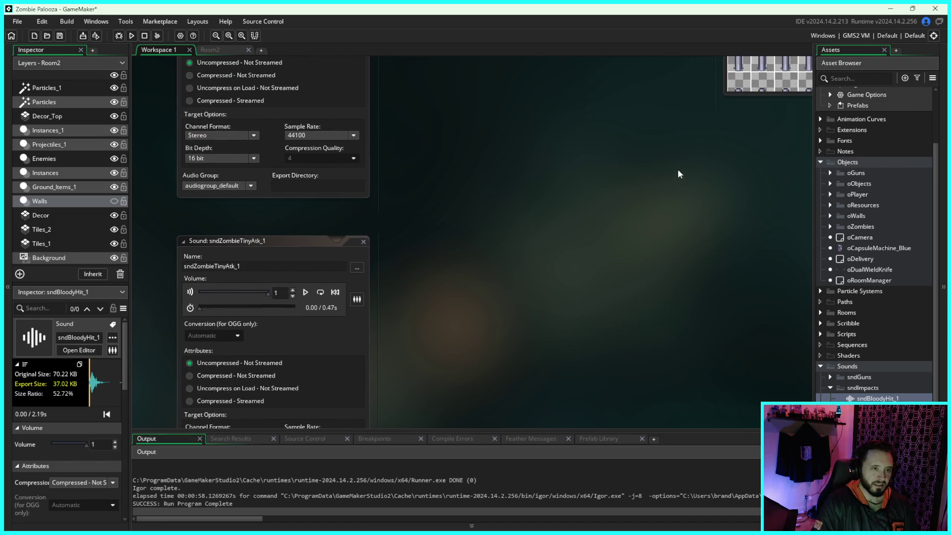
- Close the tsProps_1, sProps_1, sCity_Buildings_1 and tsTerrain editor windows in the workspace
left_click_drag(736, 152, 705, 226)
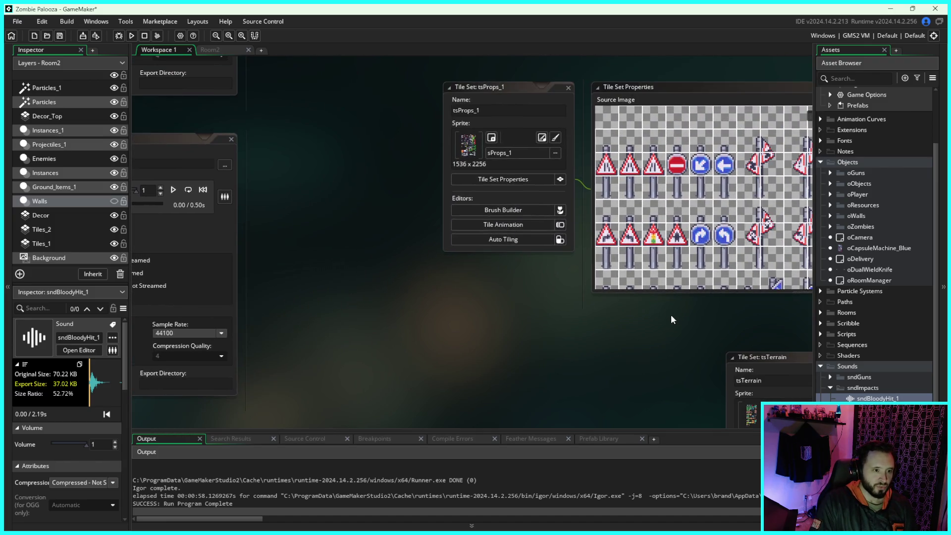
left_click_drag(756, 92, 640, 127)
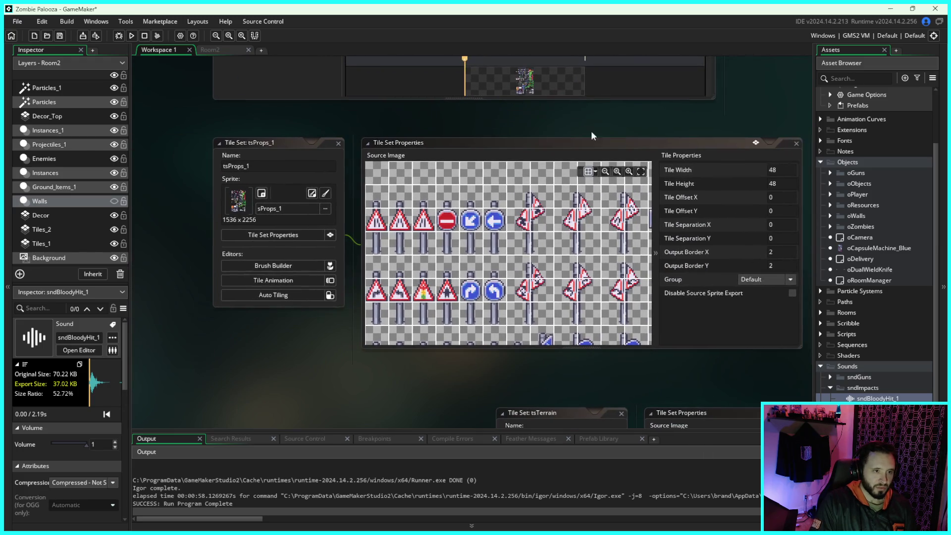
left_click(338, 143)
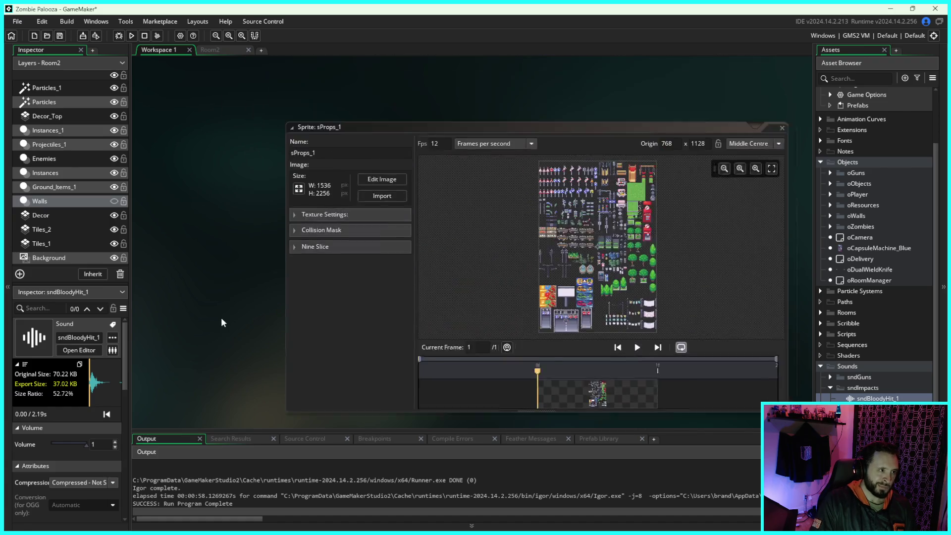
left_click(787, 147)
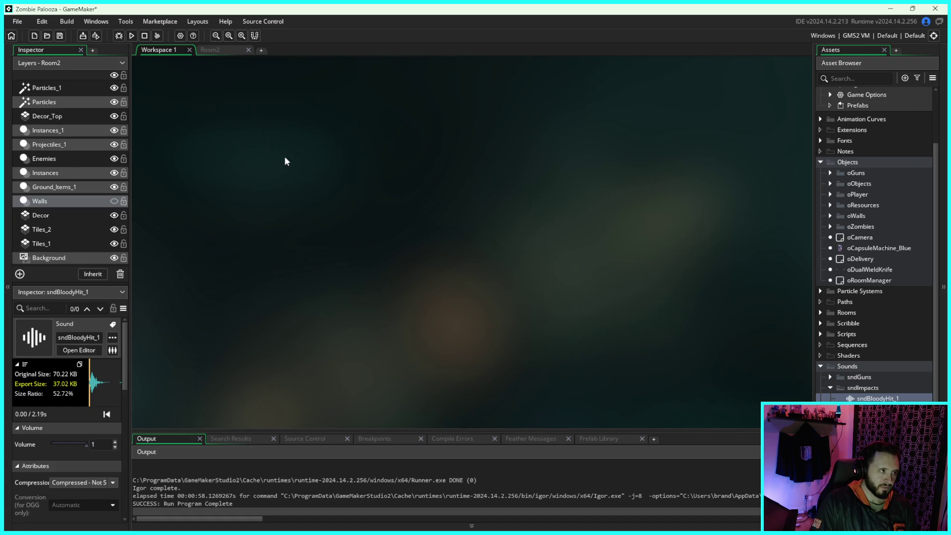
scroll(484, 101, "down", 5)
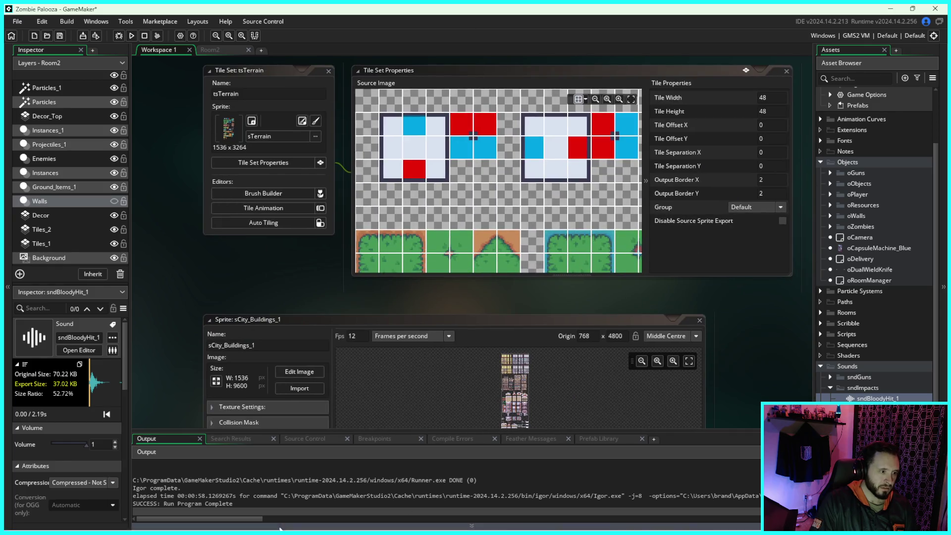
left_click(700, 320)
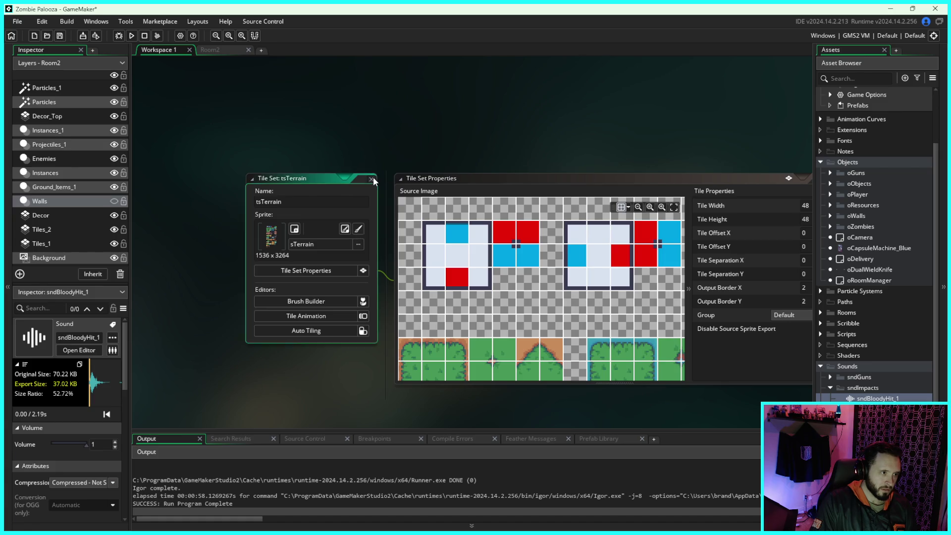
left_click(371, 179)
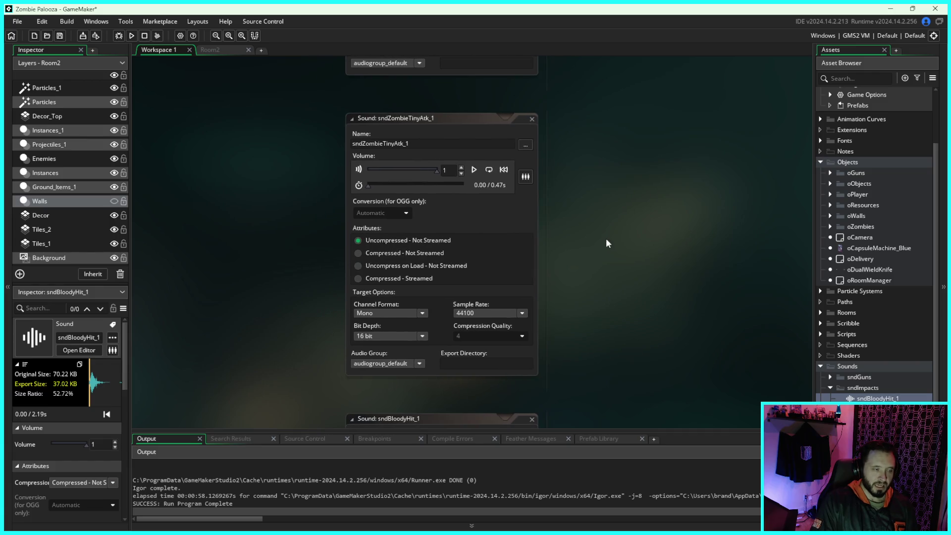
left_click_drag(607, 240, 639, 217)
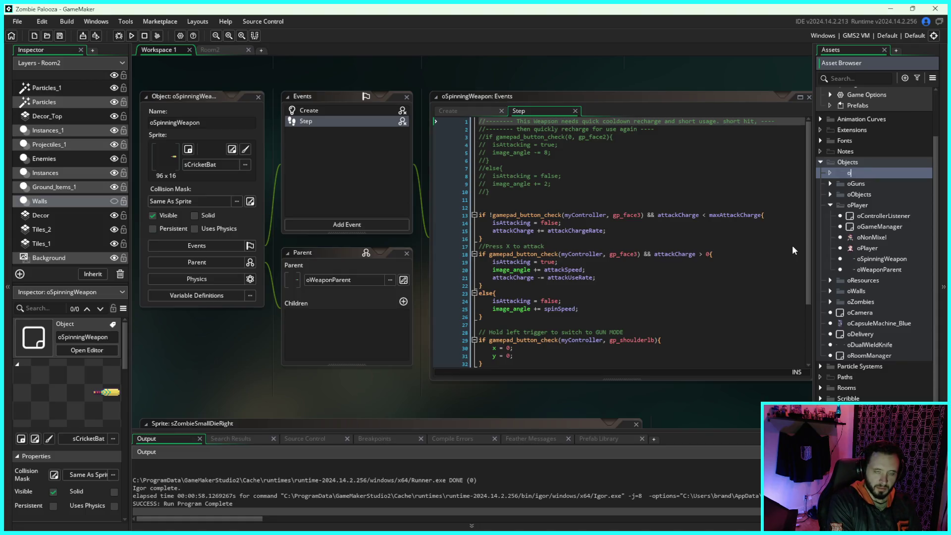
- Name the new Objects group oWeapons and move oSpinningWeapon and oWeaponParent into it
type("Weapons")
key("Return")
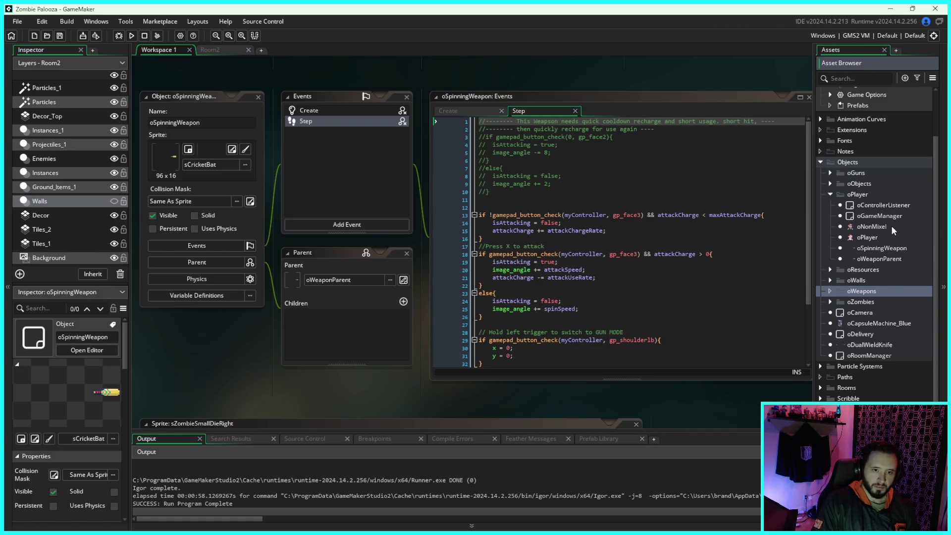
left_click(885, 247)
left_click(885, 257, "shift")
left_click_drag(880, 247, 871, 291)
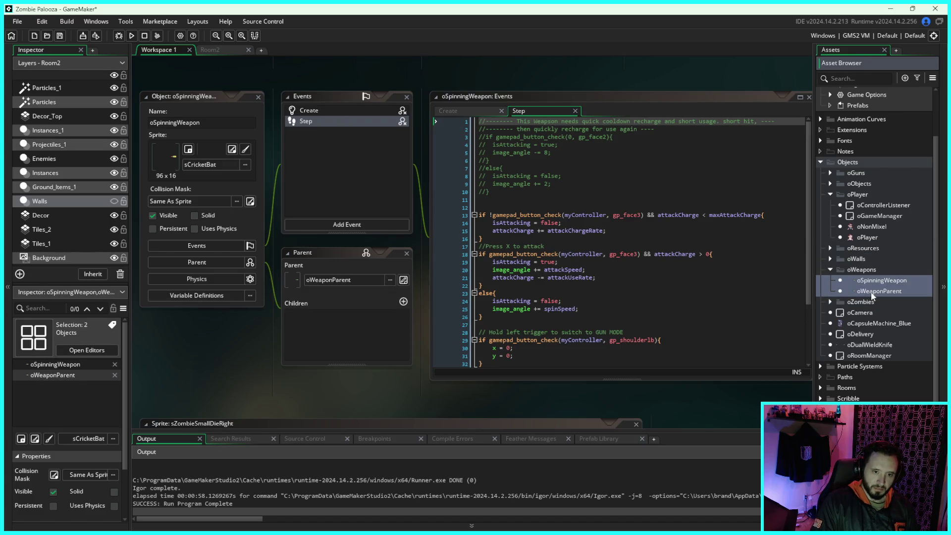
- Collapse oPlayer, review oSpinningWeapon's Step event code, then collapse oWeapons and expand oZombies
left_click(829, 192)
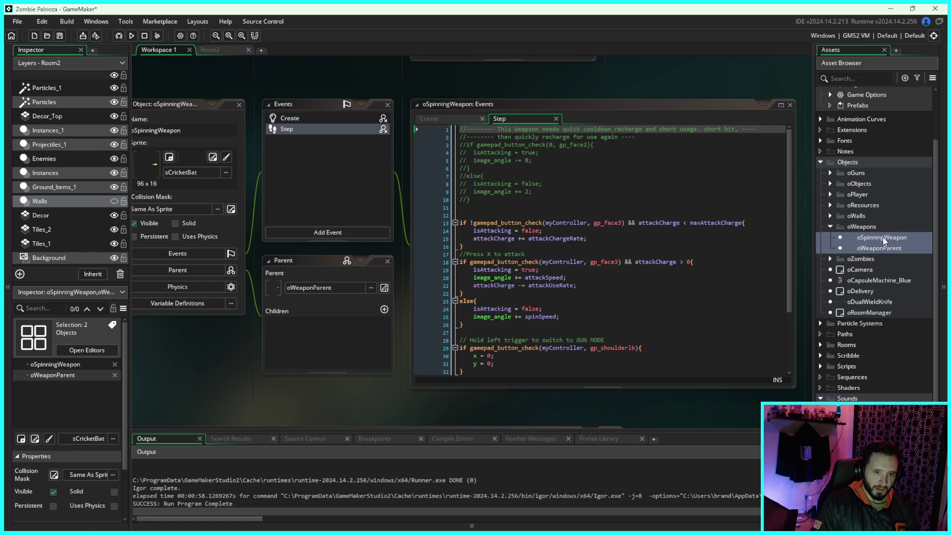
left_click(882, 237)
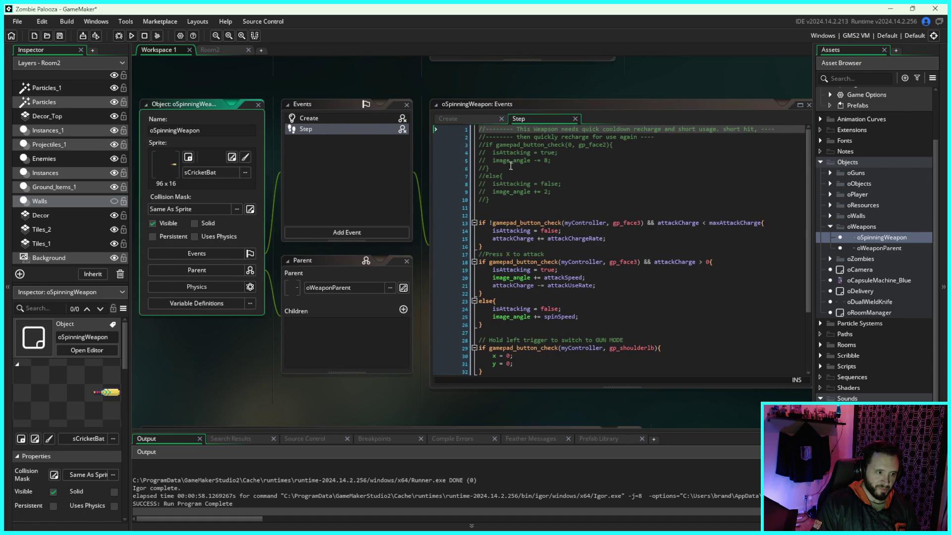
scroll(528, 170, "down", 3)
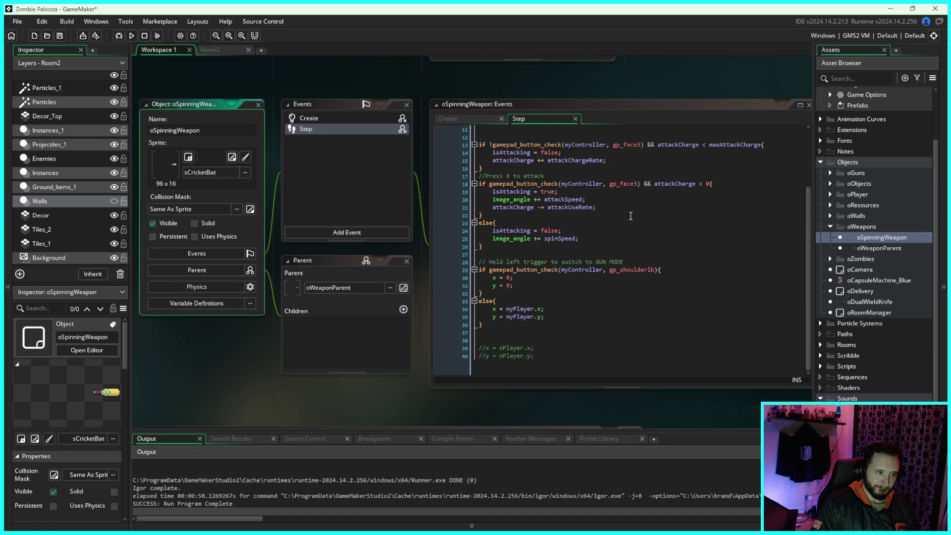
scroll(599, 202, "up", 1)
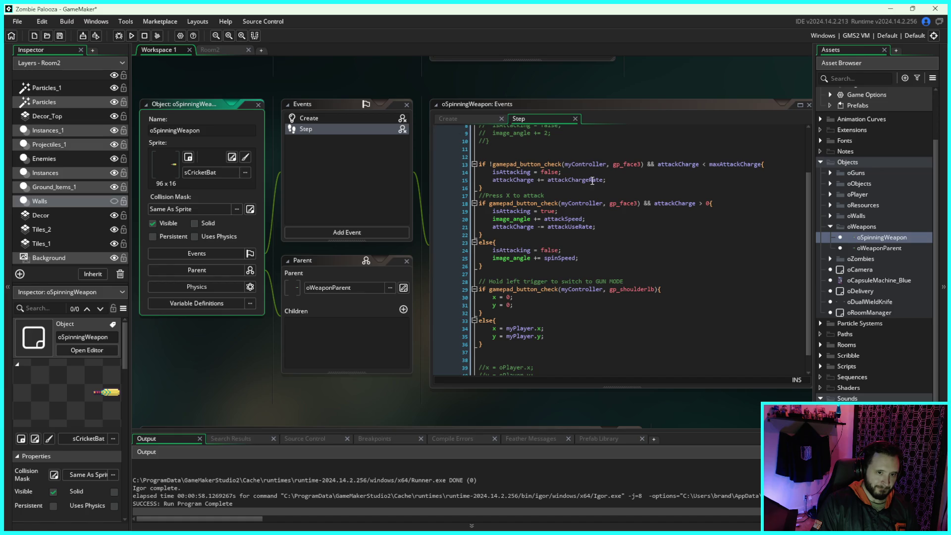
left_click(831, 226)
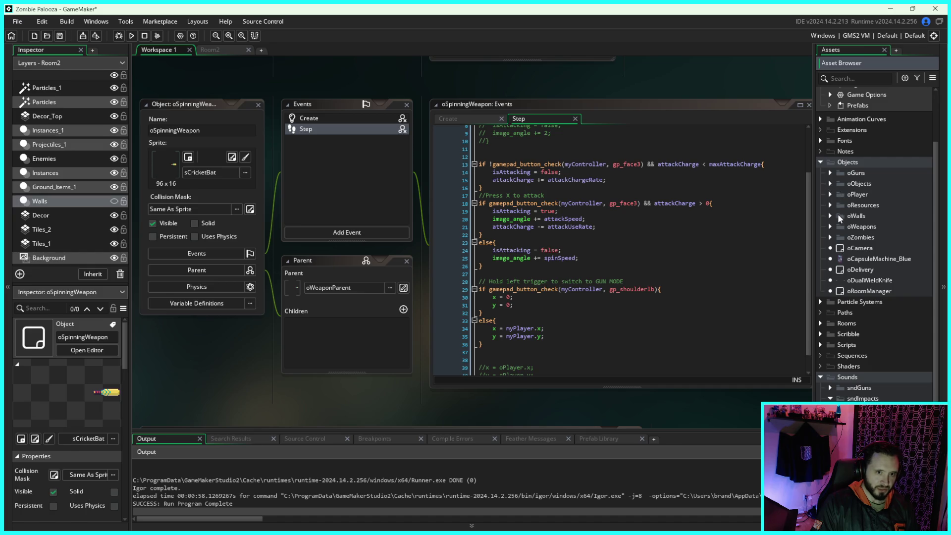
left_click(831, 237)
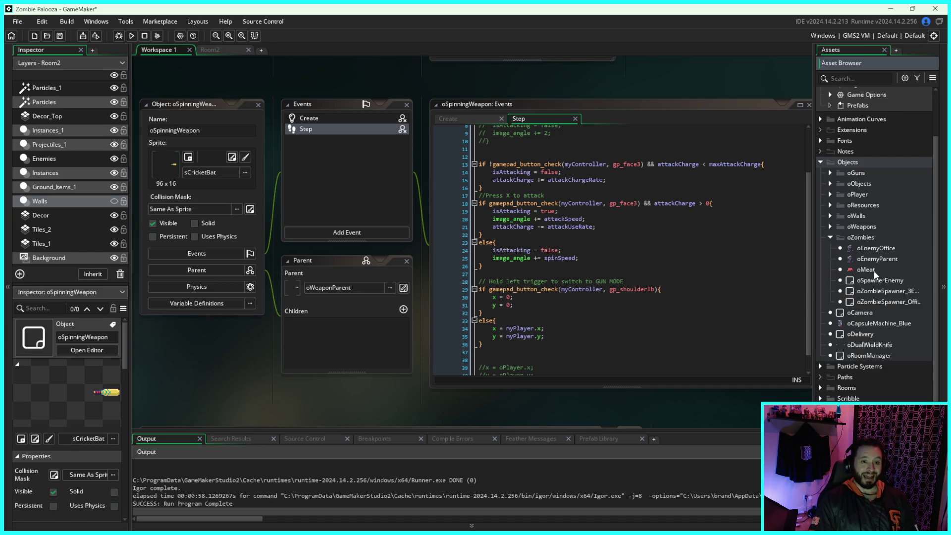
- Open oEnemyOffice's oSpinningWeapon collision event and duplicate the hit-sound if-block on lines 13–15
double_click(878, 248)
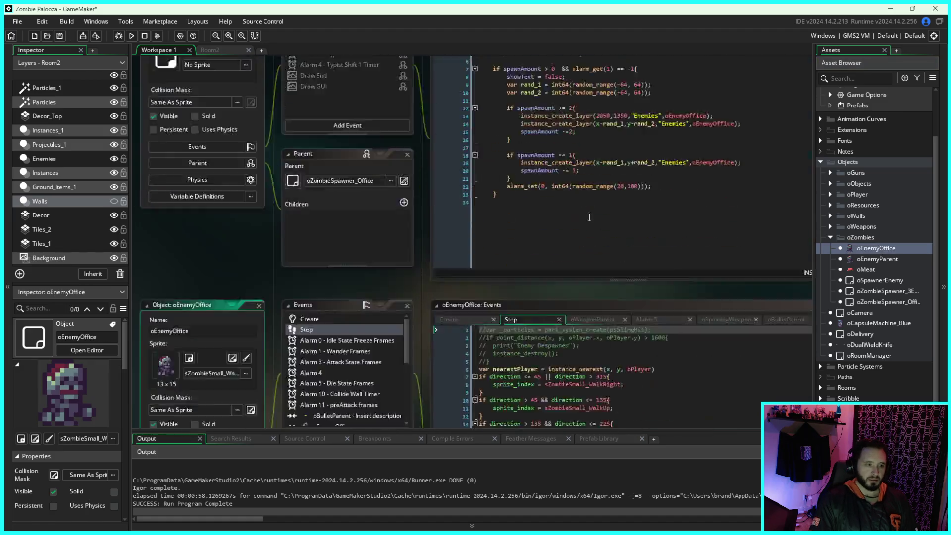
scroll(300, 165, "down", 5)
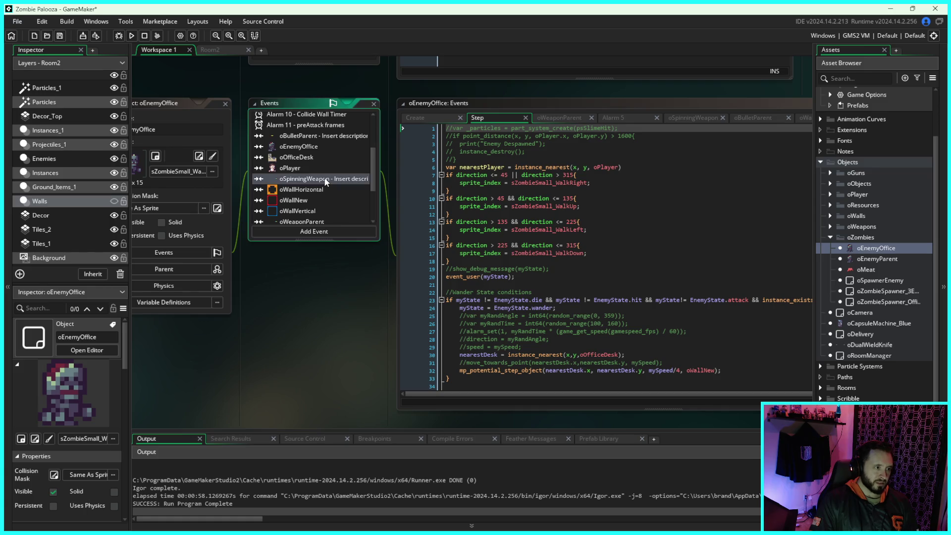
left_click(324, 179)
mouse_move(565, 239)
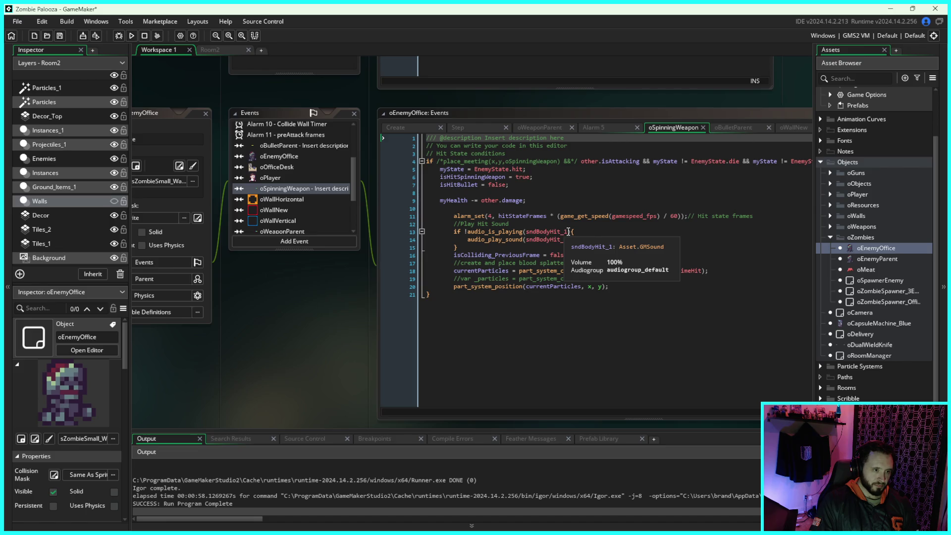
left_click_drag(466, 247, 409, 232)
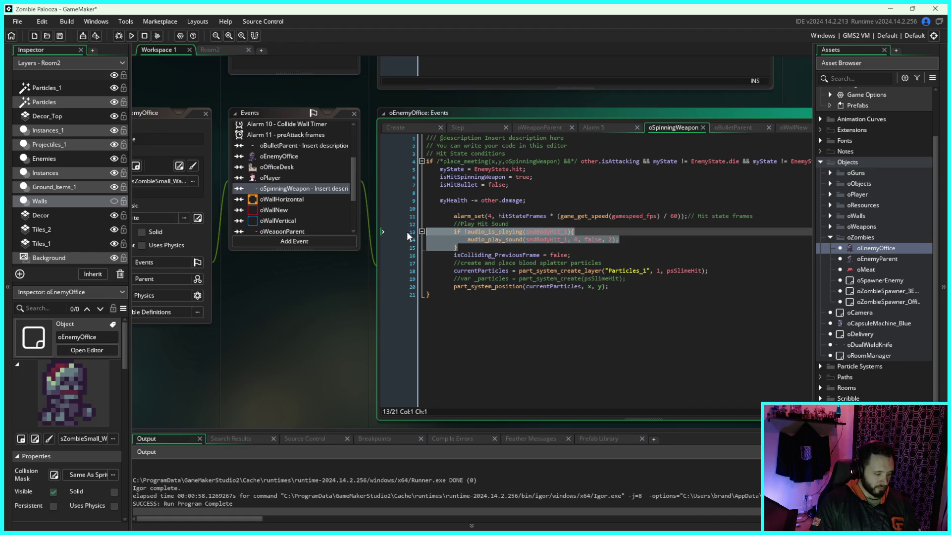
left_click(471, 247)
key("Return")
key("ctrl+v")
- Change the duplicated block to check and play sndBloodyHit_1 at gain 1, then save and run
left_click(469, 255)
key("BackSpace")
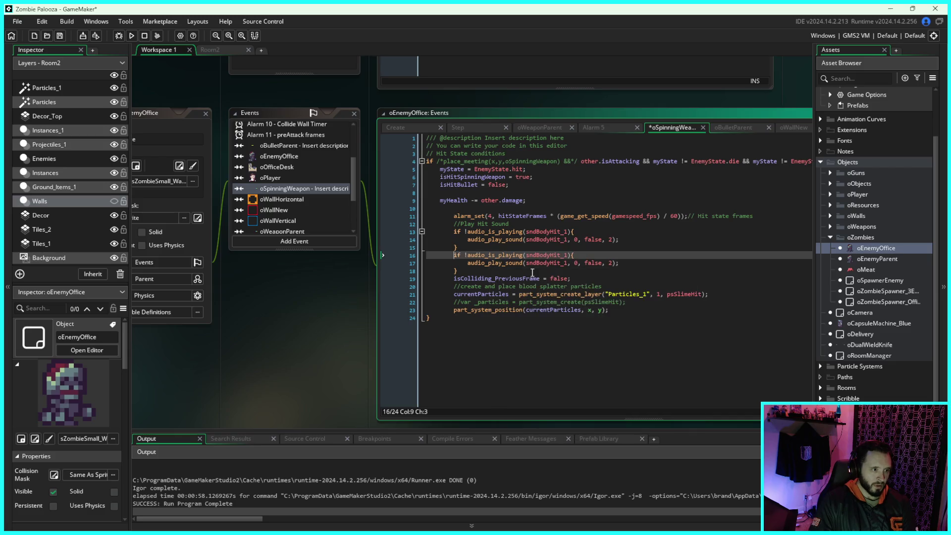
left_click_drag(561, 255, 537, 255)
type("Bloody")
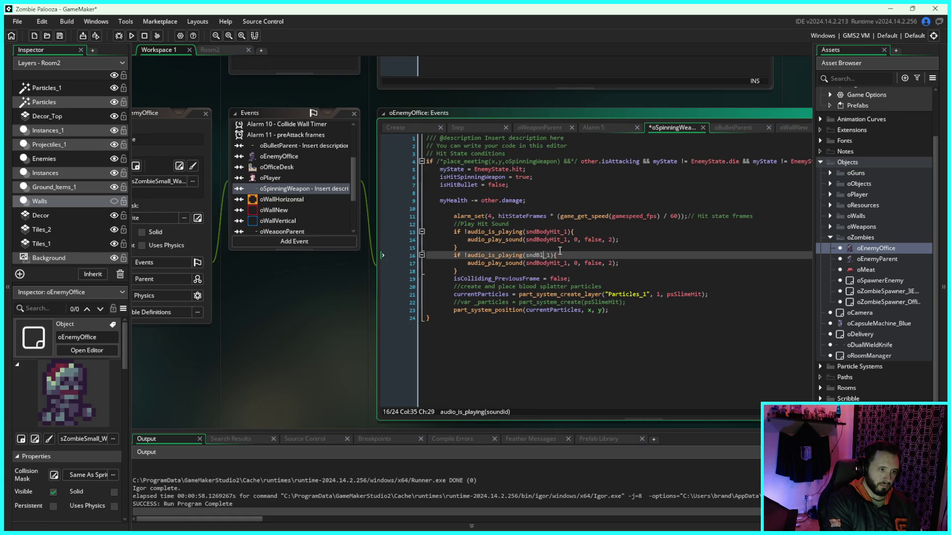
type("H")
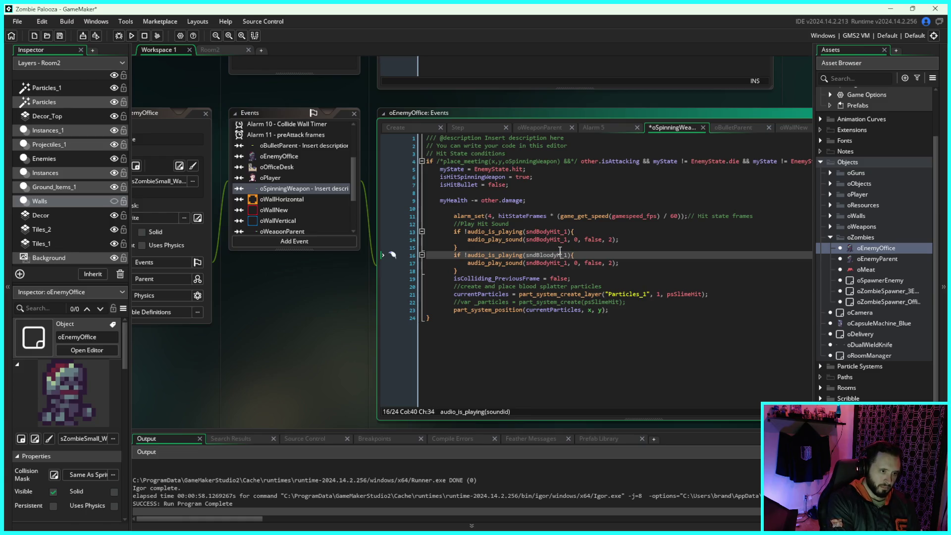
type("it")
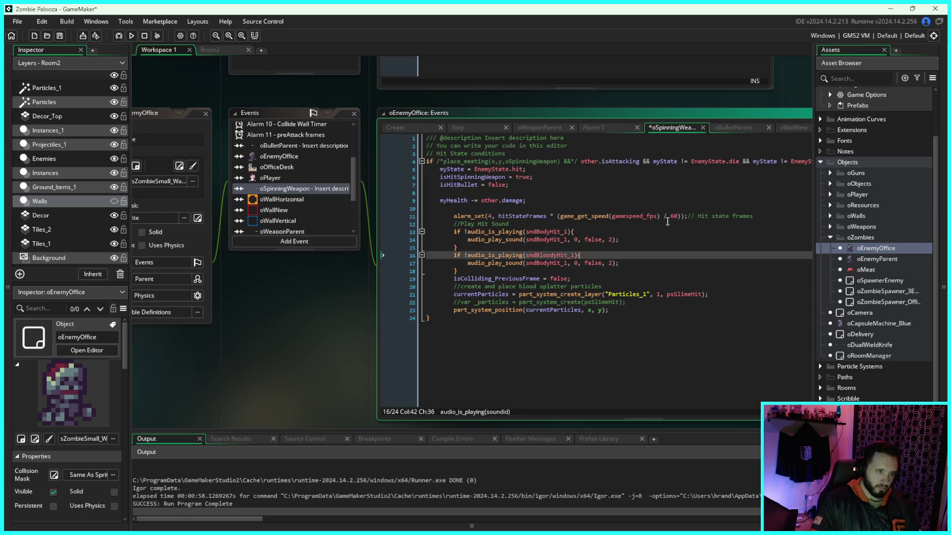
left_click_drag(569, 265, 526, 265)
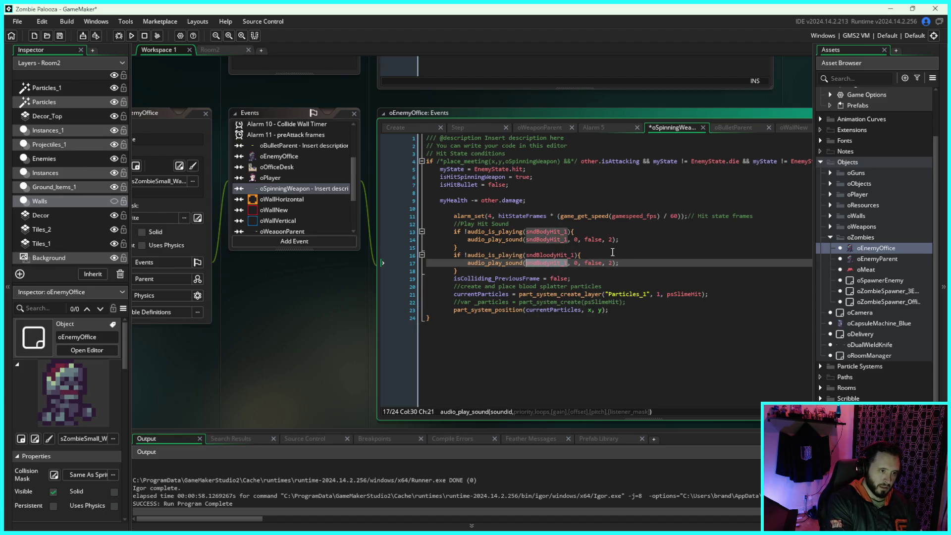
type("sndBloodyHit_1")
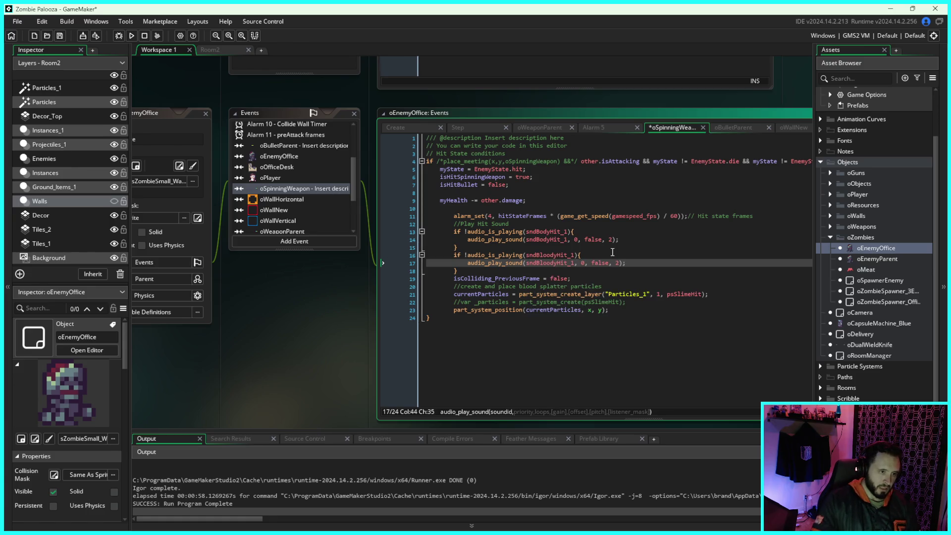
key("ctrl+s")
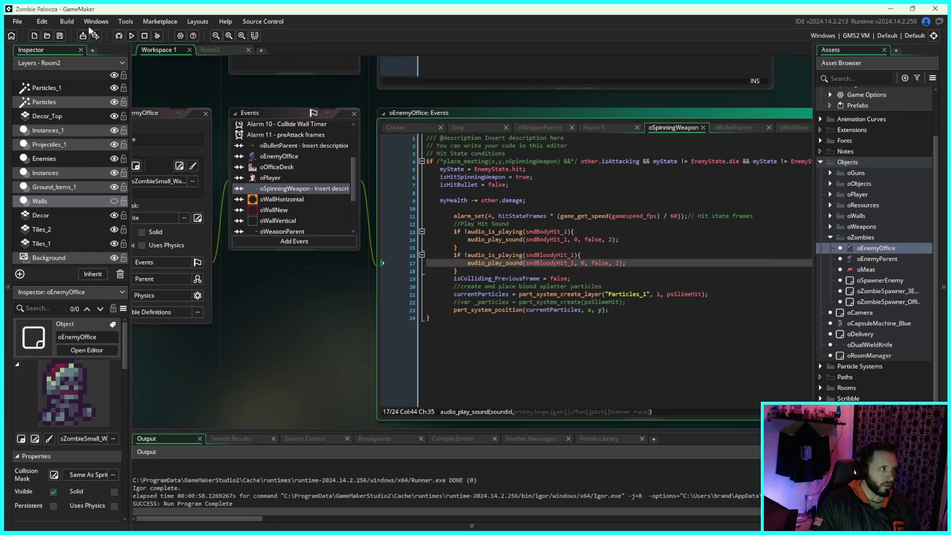
type("1")
left_click(619, 263)
type("1")
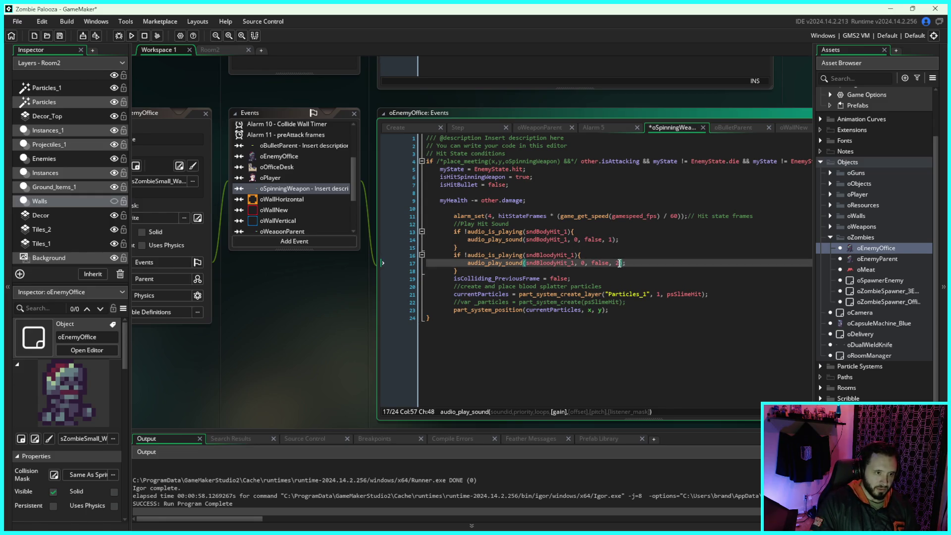
left_click(131, 36)
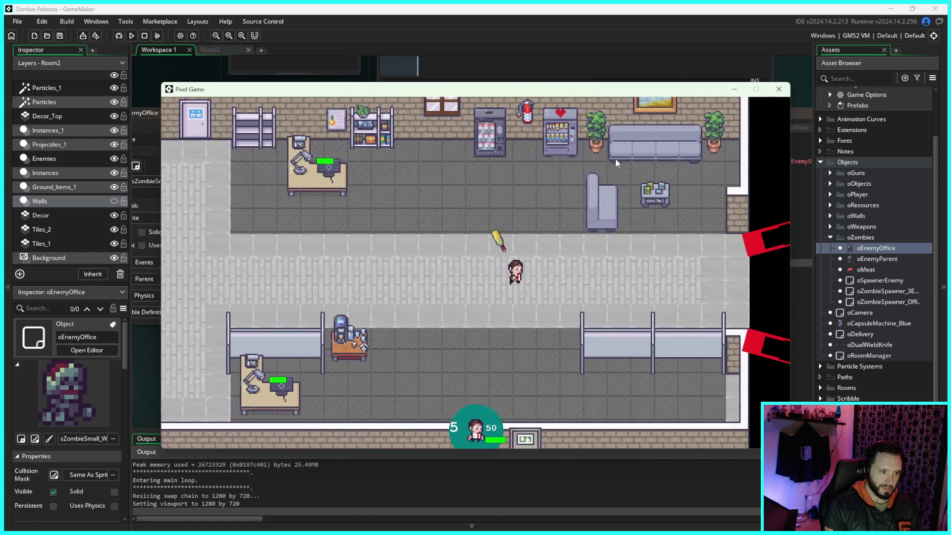
- Walk the player around the office with WASD to test zombie hits, then close the game window
key("a")
key("s")
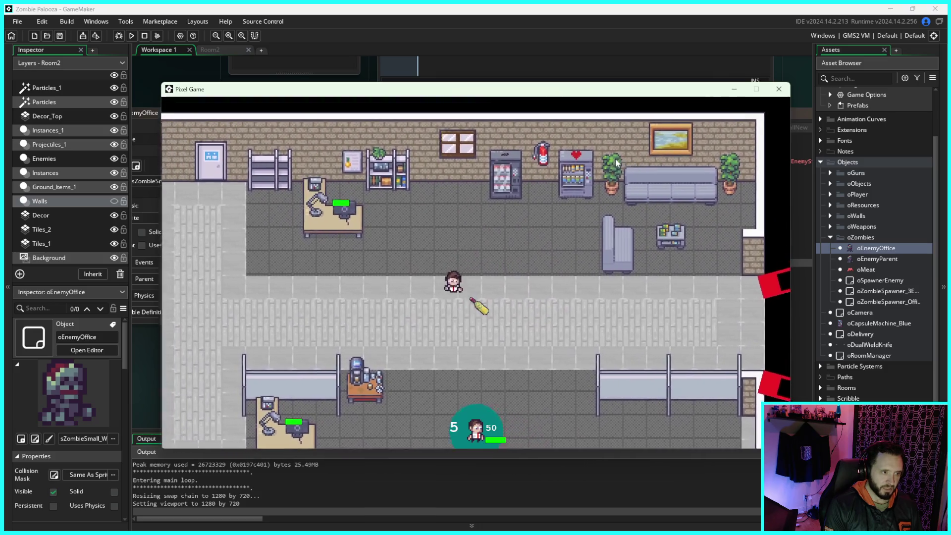
key("s")
key("d")
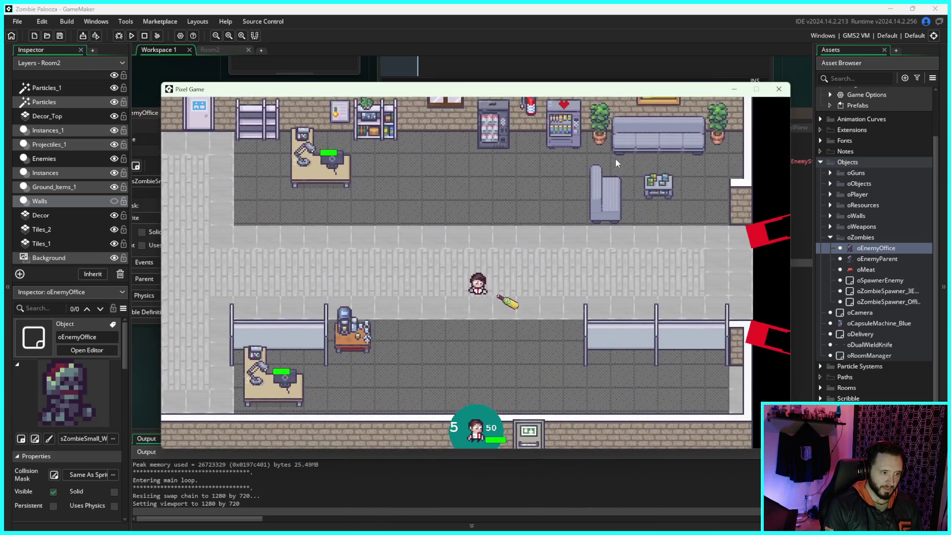
key("w")
key("d")
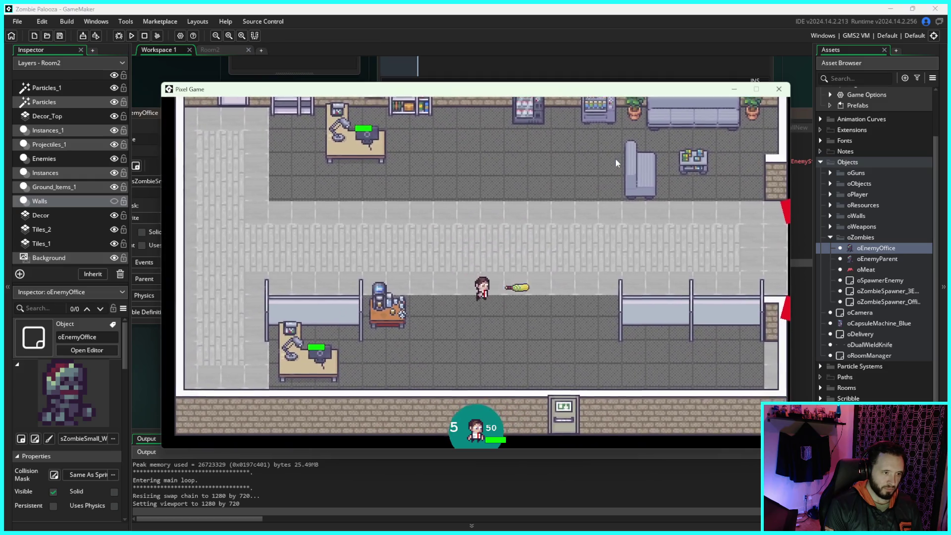
key("d")
key("w")
key("a")
key("s")
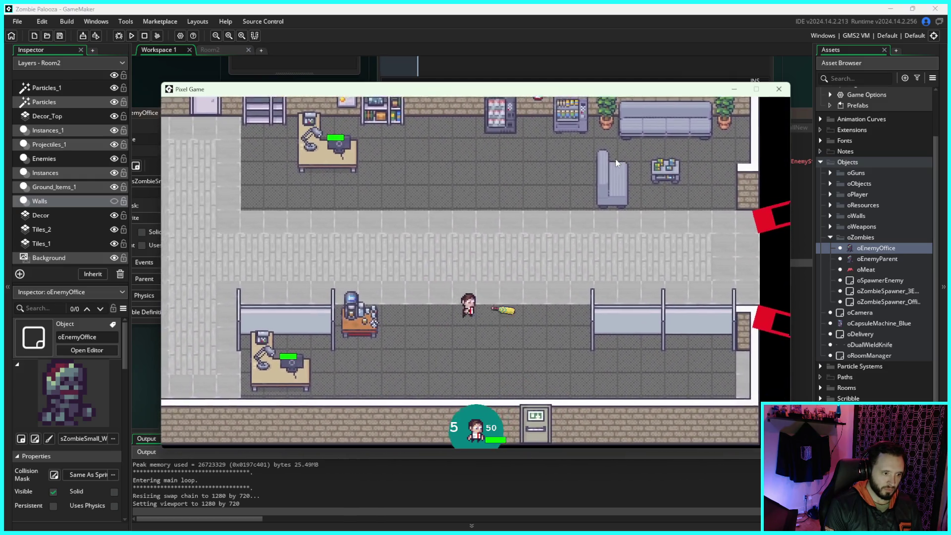
key("w")
key("a")
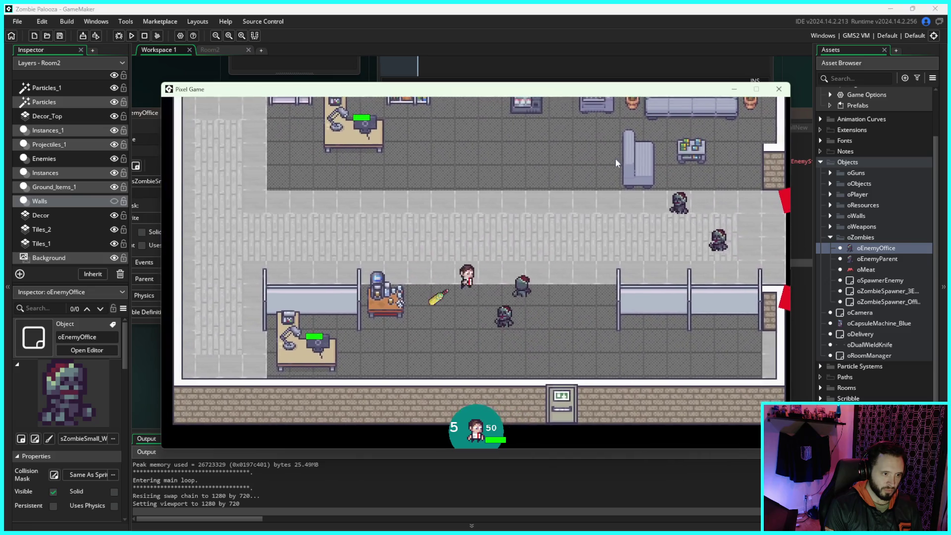
key("d")
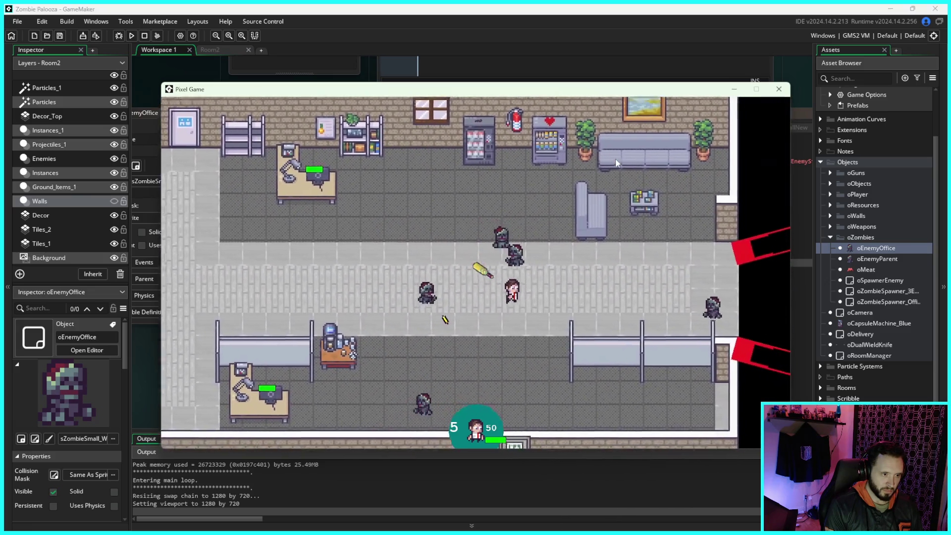
key("s")
key("a")
key("w")
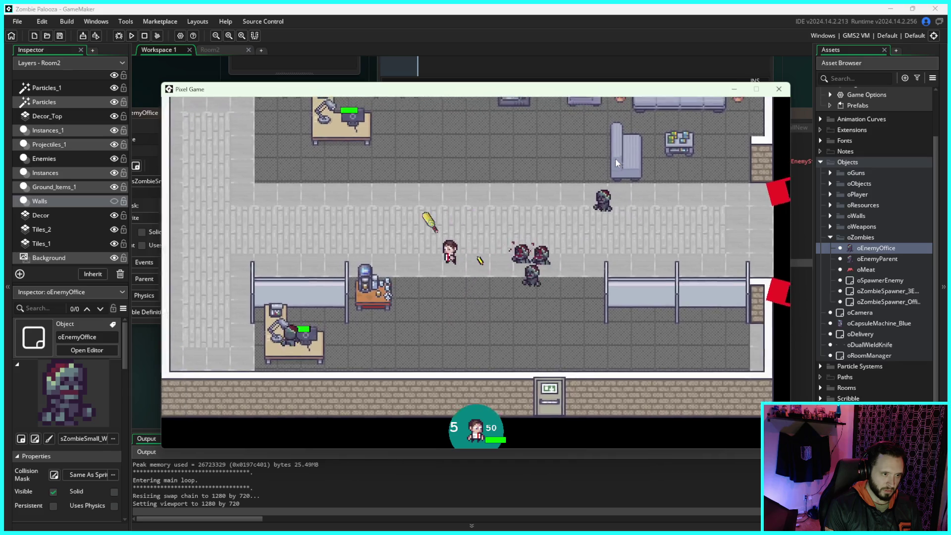
key("d")
key("s")
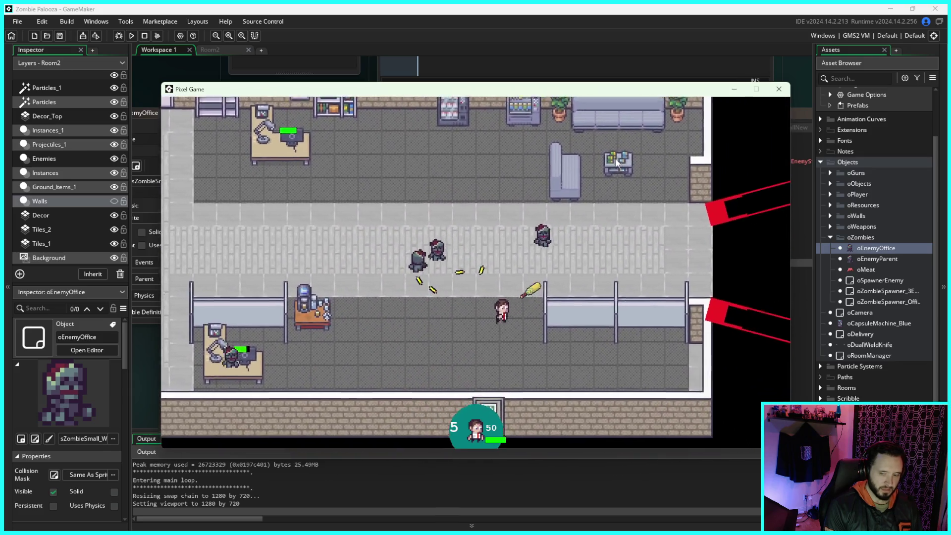
left_click(778, 89)
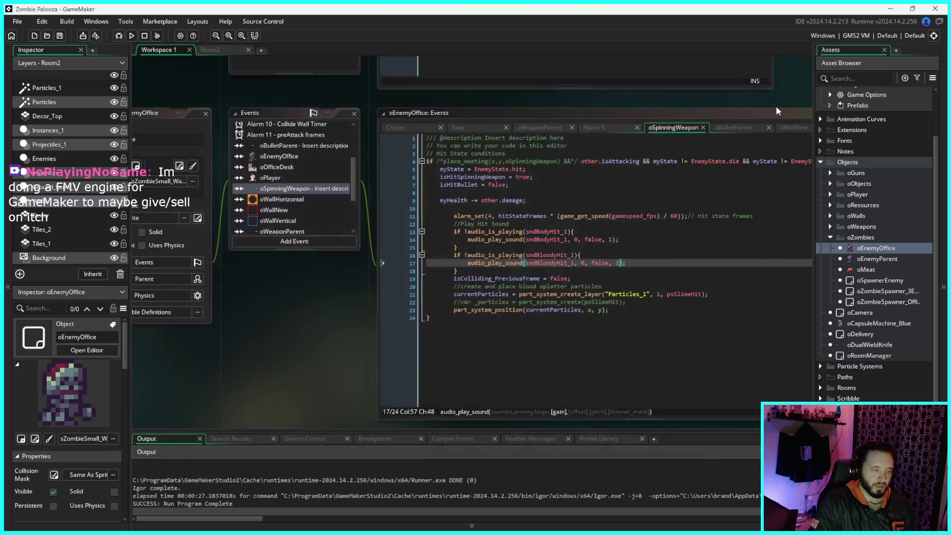
- Minimize GameMaker to reveal the Pixabay Violent Sword Slice 2 page, then launch Audacity
left_click(911, 9)
left_click(846, 30)
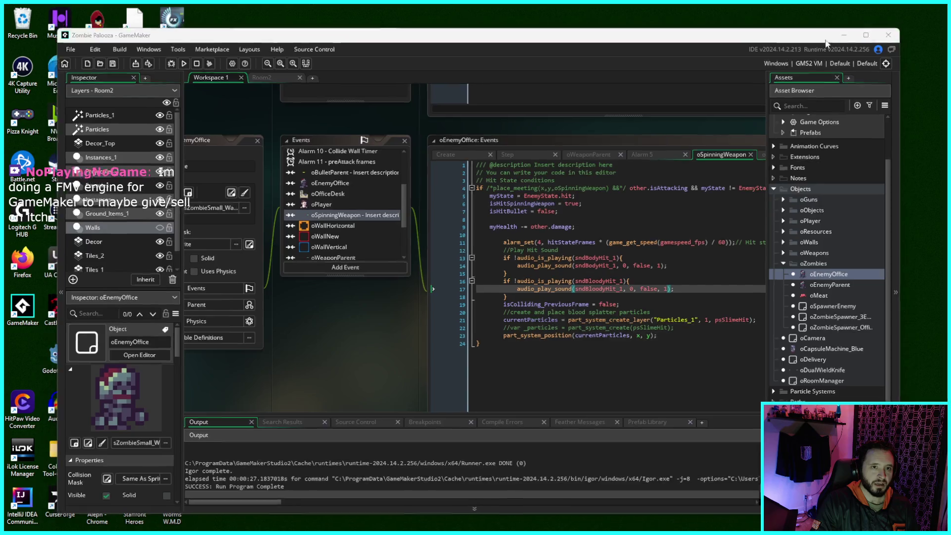
left_click_drag(679, 132, 702, 101)
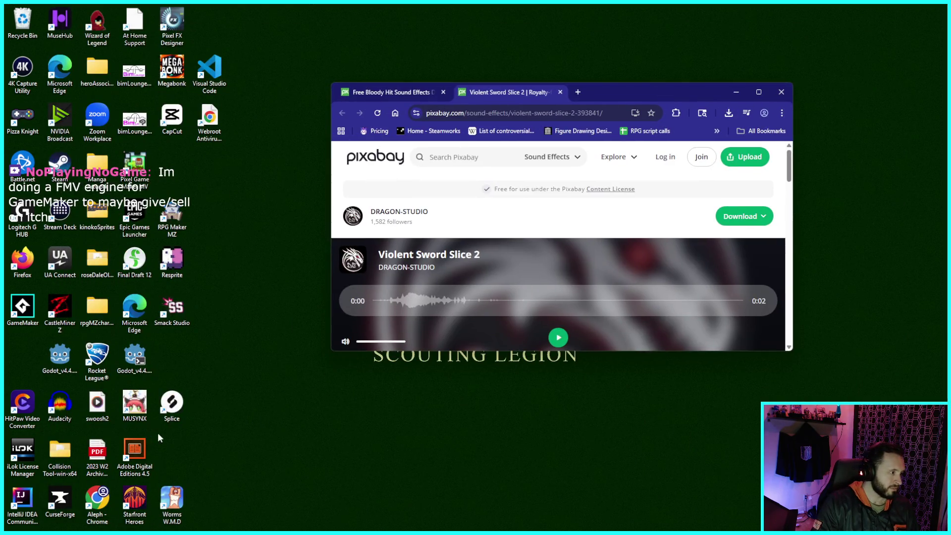
left_click(69, 415)
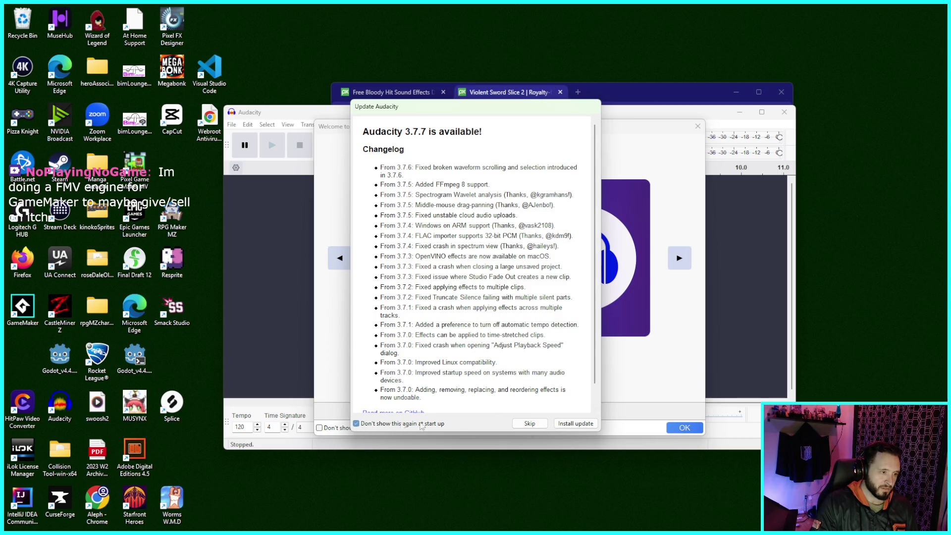
- Skip Audacity's update offer, close its welcome screen, and bring up File Explorer
left_click(529, 424)
left_click(697, 127)
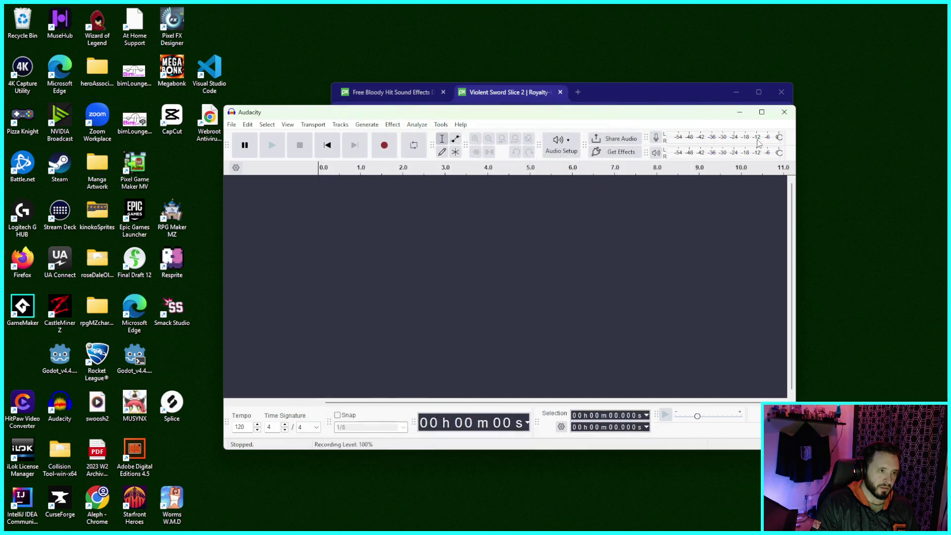
left_click(434, 520)
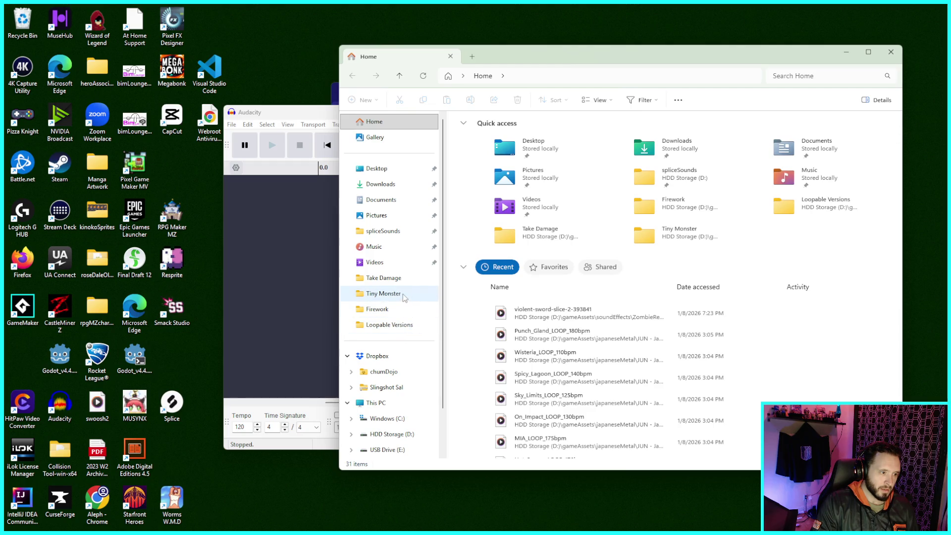
- Browse D: > gameAssets > soundEffects > ZombieResourcesDept and open violent-sword-slice-2-393841 in Audacity
scroll(396, 322, "down", 3)
left_click(389, 369)
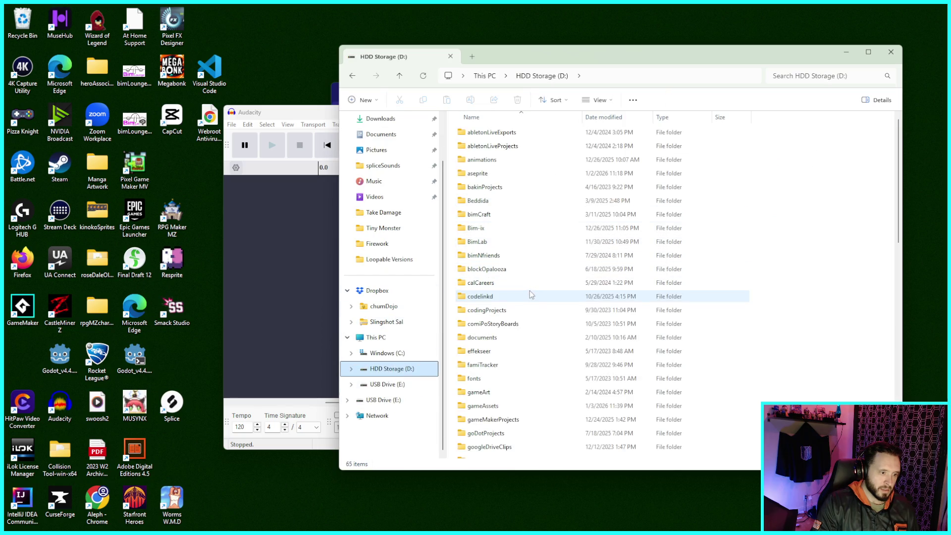
double_click(524, 405)
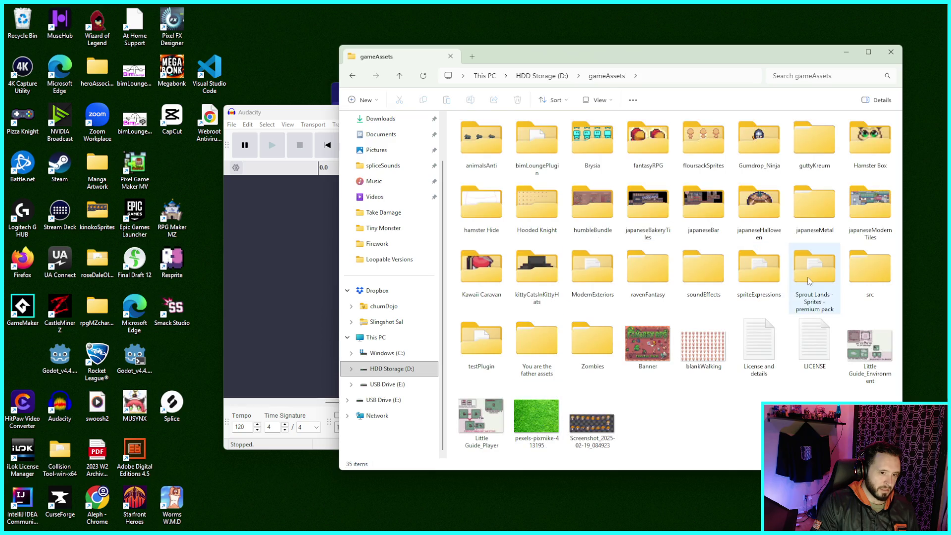
double_click(703, 270)
double_click(531, 148)
double_click(495, 133)
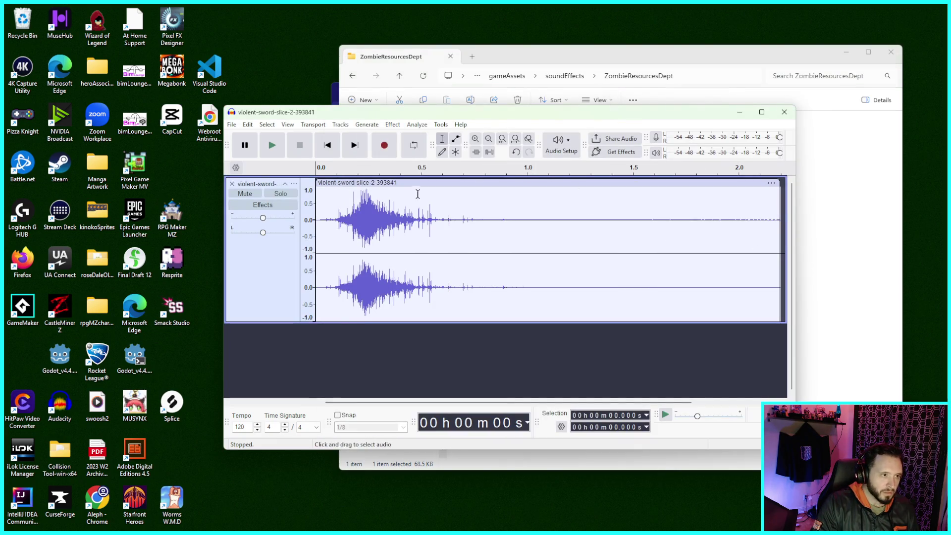
- Select the whole sword-slice clip and play it repeatedly from the start
left_click(442, 141)
left_click(475, 208)
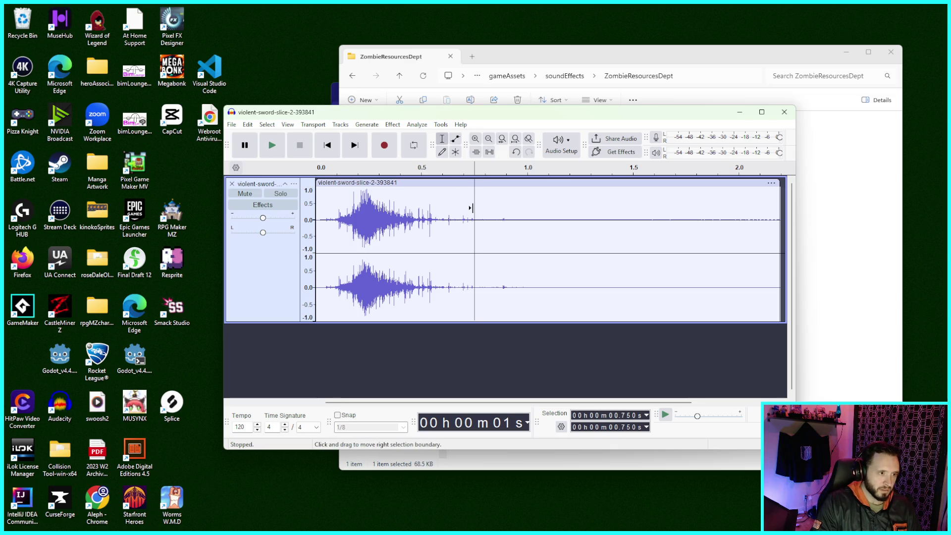
left_click(382, 183)
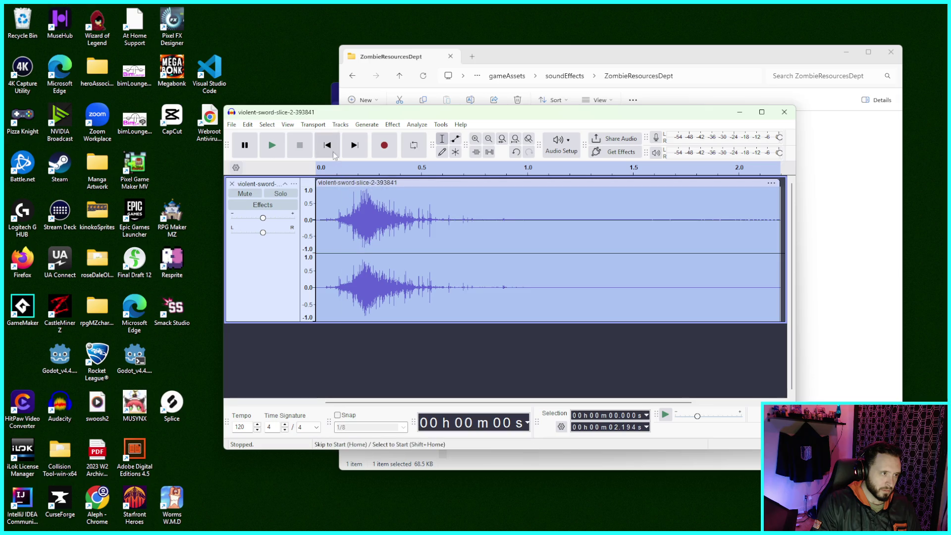
left_click(275, 147)
left_click(275, 147)
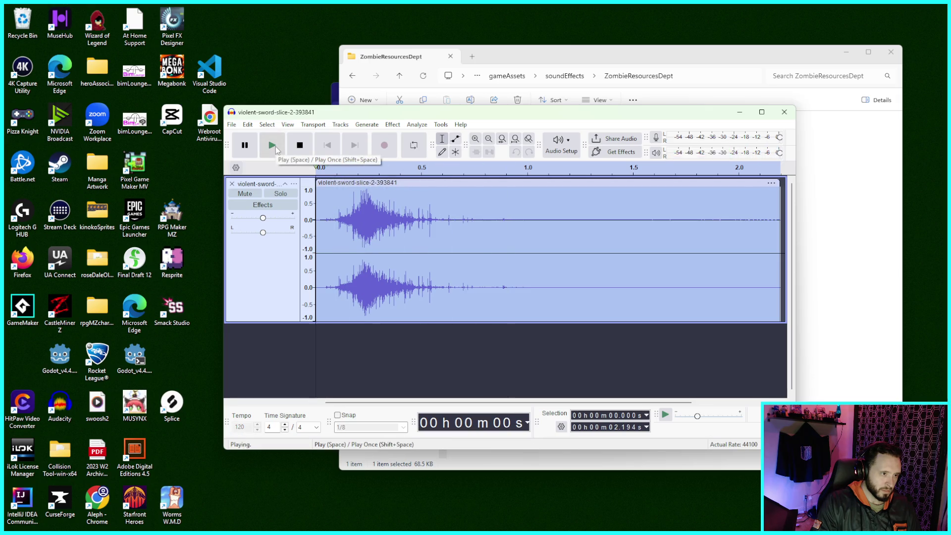
left_click(275, 147)
left_click(275, 147)
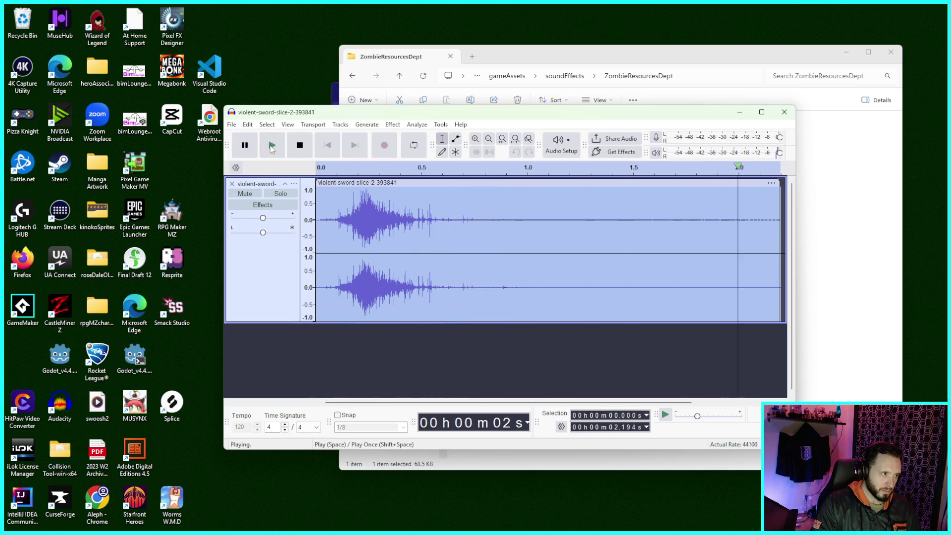
left_click(270, 145)
left_click(246, 148)
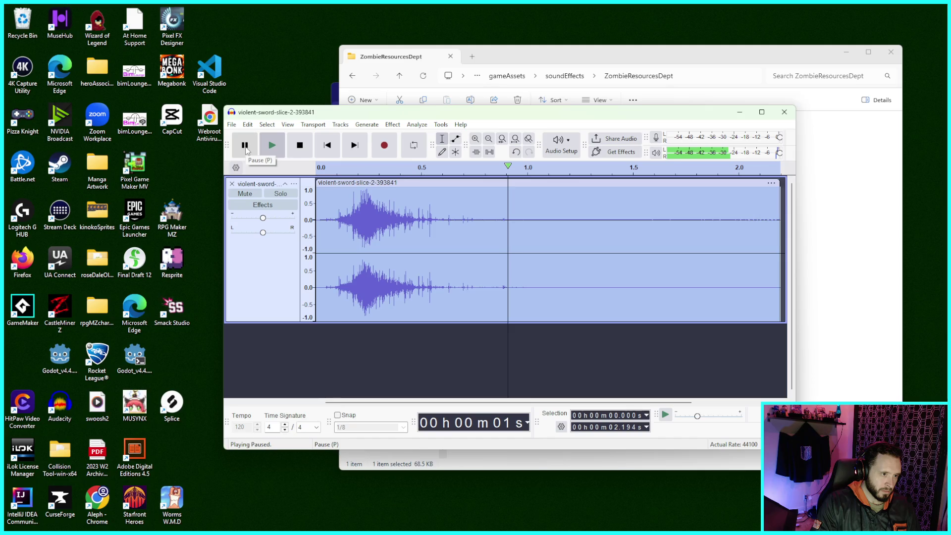
- Create a short loop near 1 s and replay from 1.293 s and from the start
left_click_drag(505, 170, 489, 171)
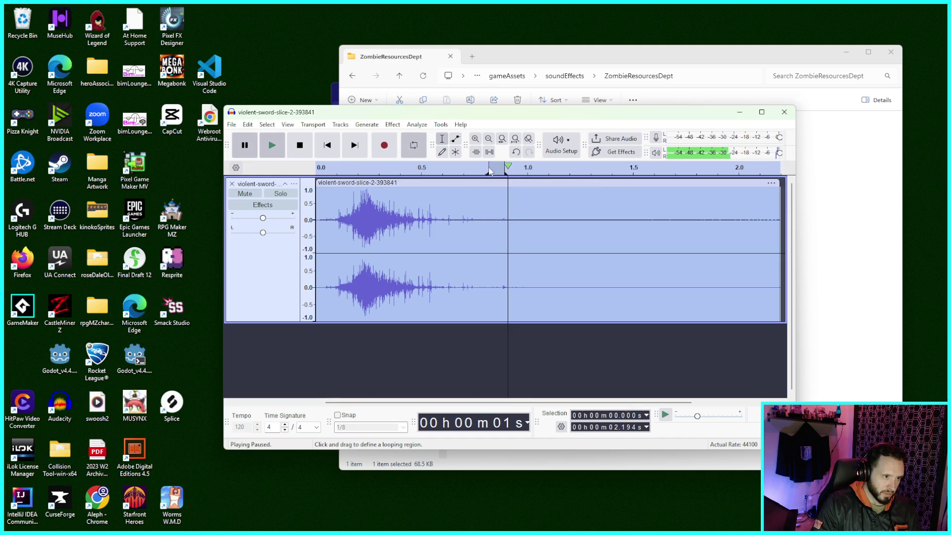
left_click(589, 206)
left_click(503, 170)
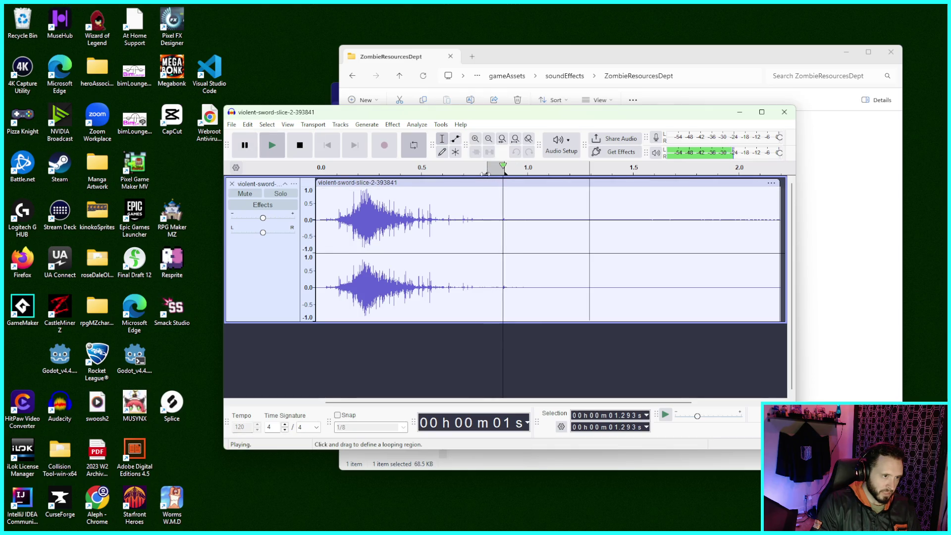
left_click(301, 147)
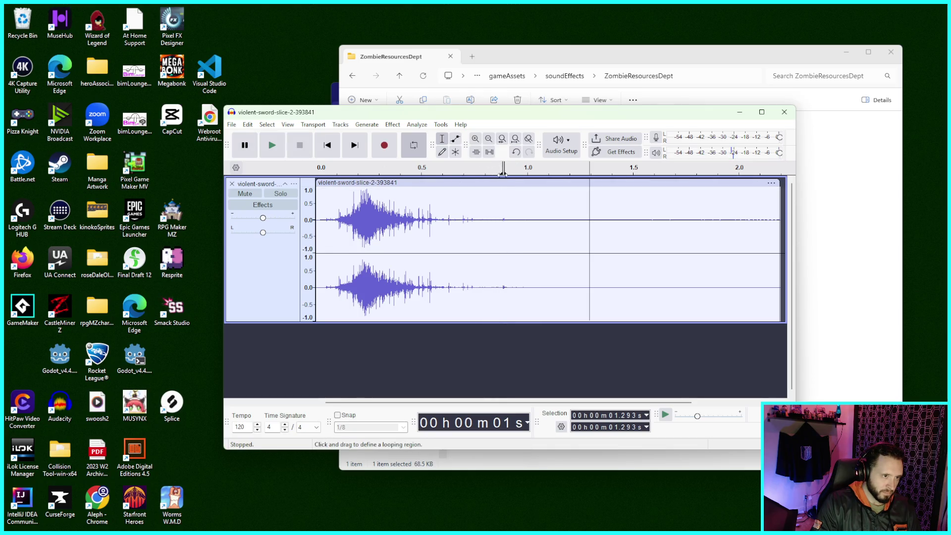
left_click(274, 144)
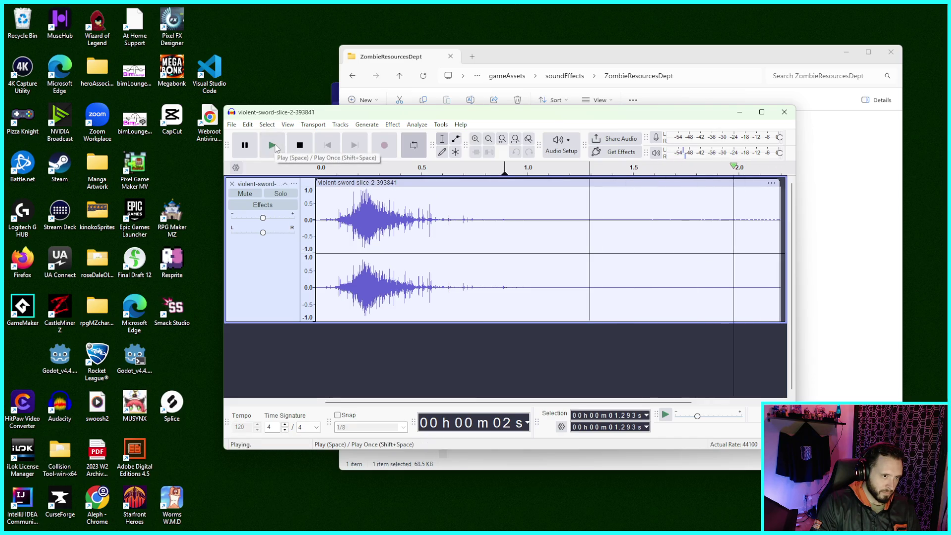
left_click(319, 170)
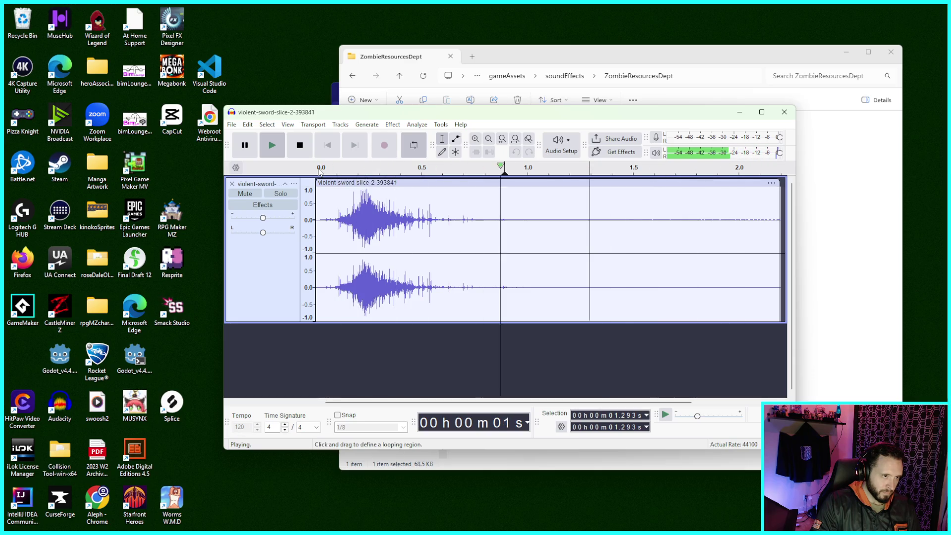
left_click(301, 144)
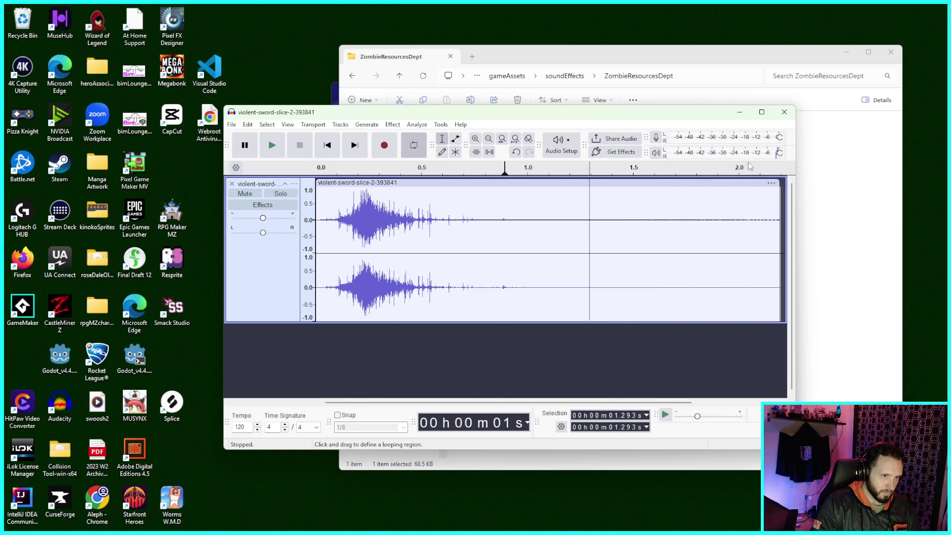
- Loop the clip's first second and play that section a few times
left_click_drag(504, 174, 316, 171)
left_click(278, 150)
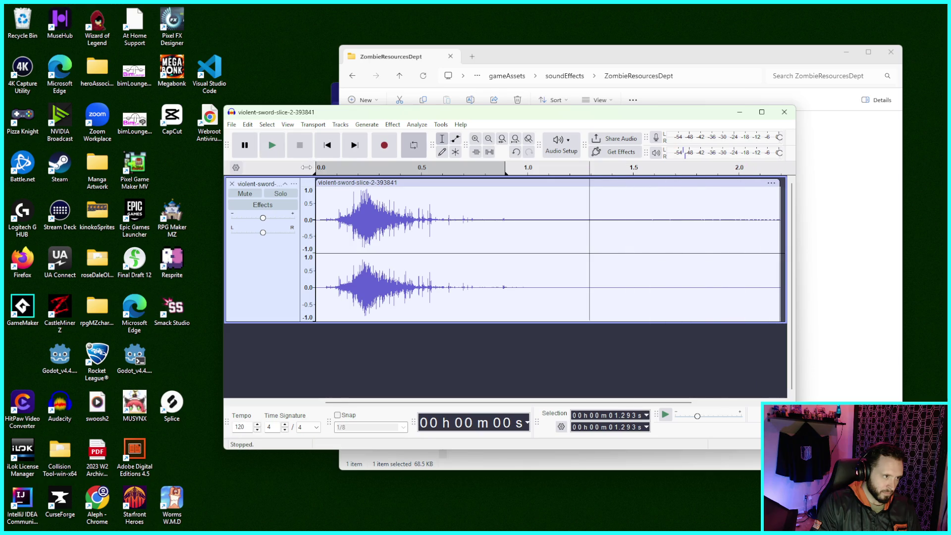
left_click(272, 145)
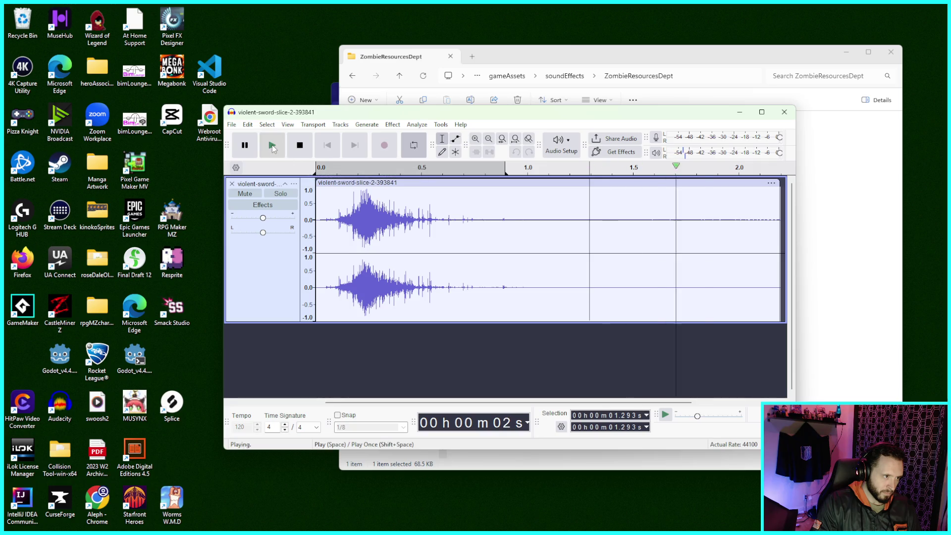
left_click(274, 146)
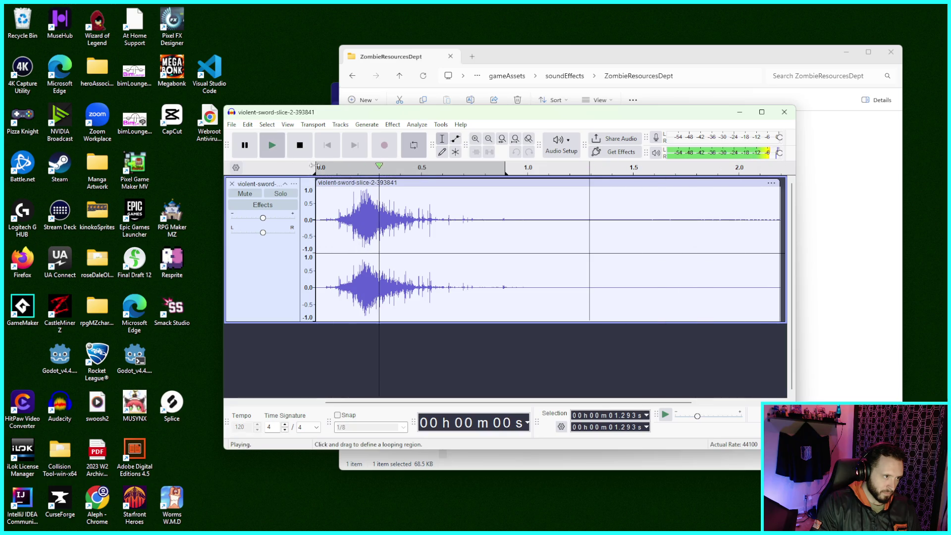
left_click(299, 145)
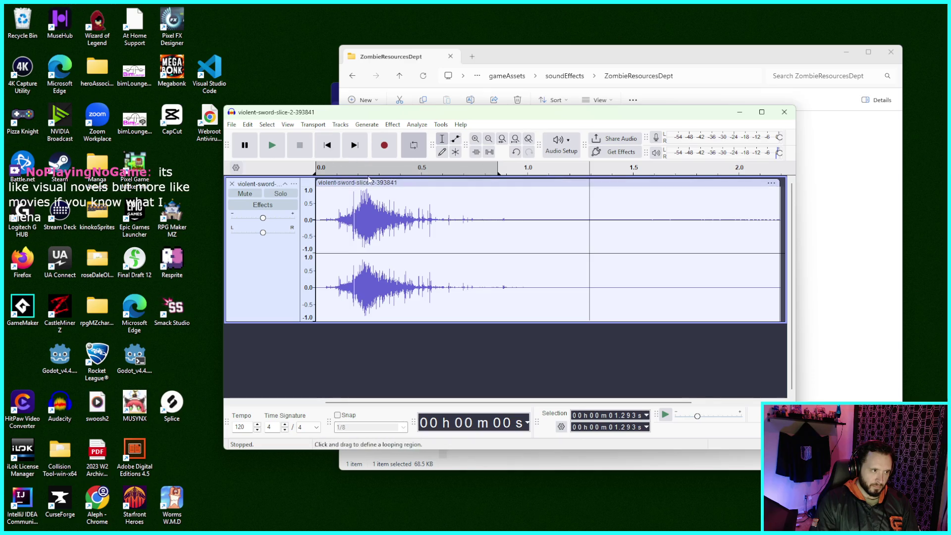
- Replay the clip, including from about 0.67 s and slightly later
key("space")
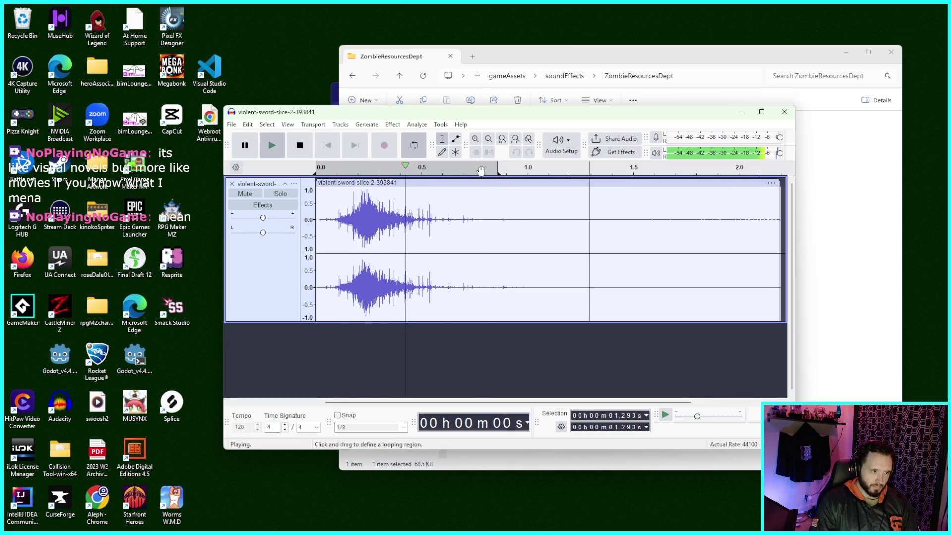
left_click(303, 152)
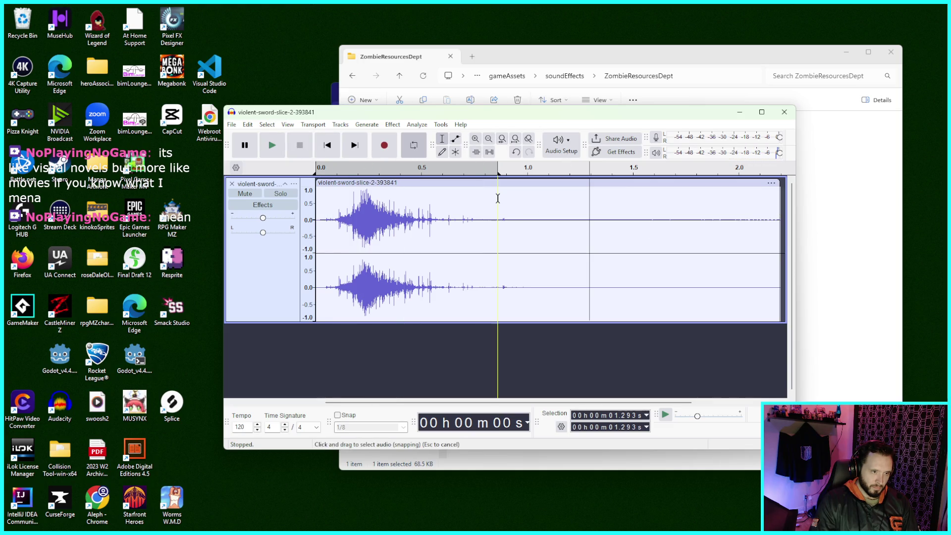
key("space")
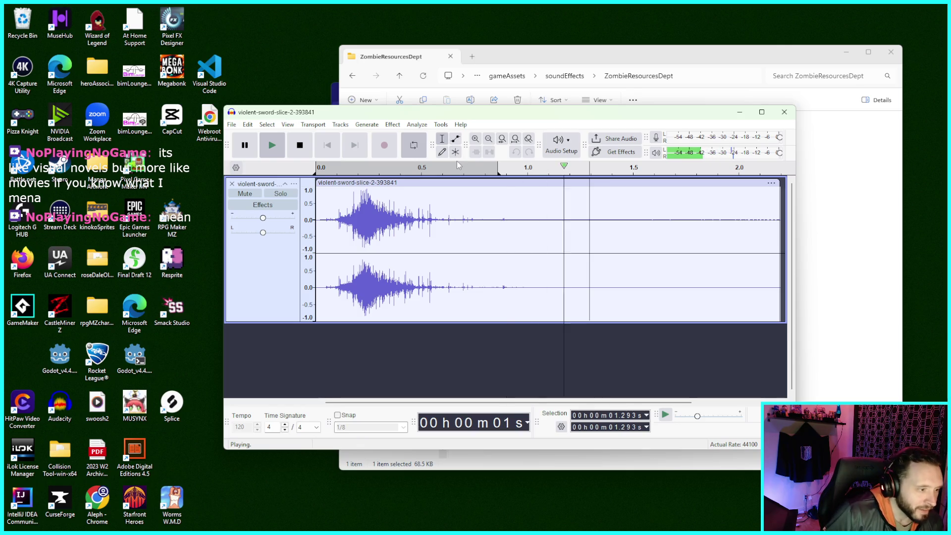
left_click(317, 145)
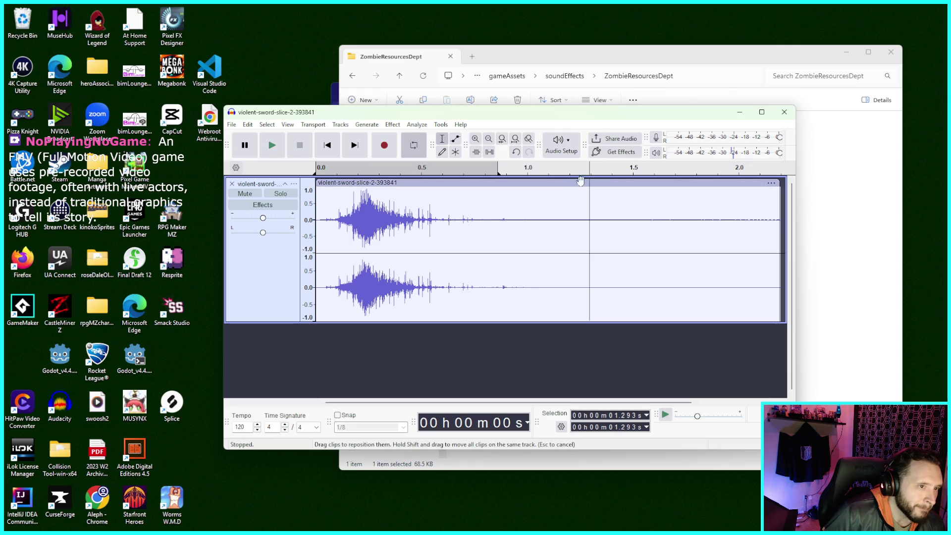
left_click(458, 188)
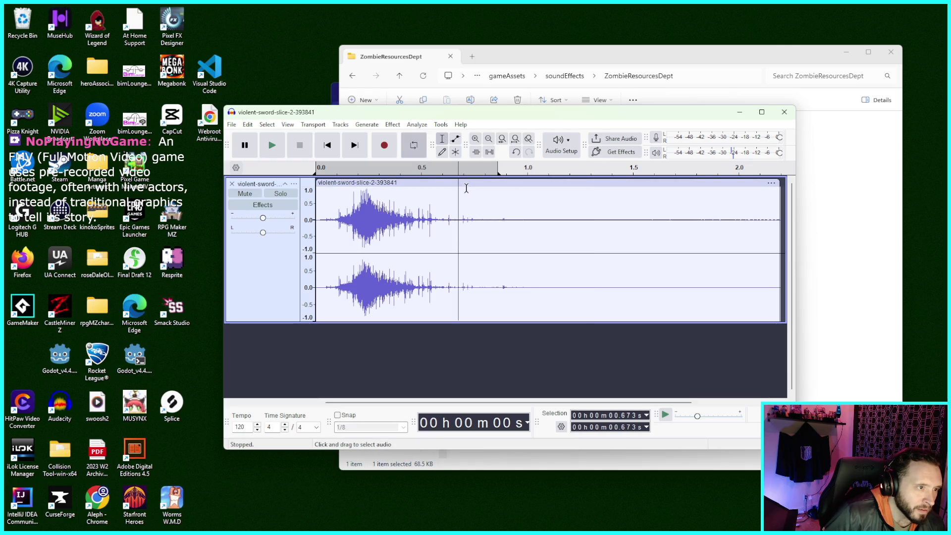
key("space")
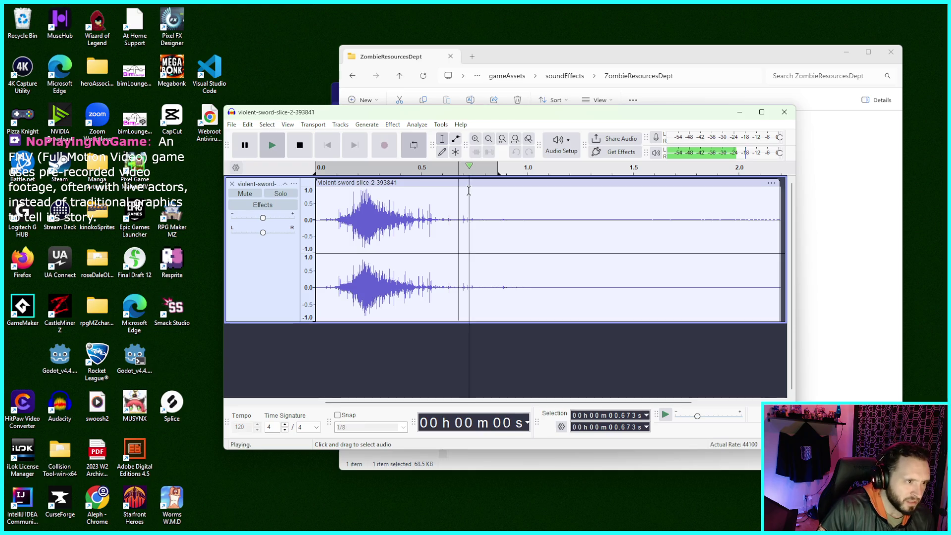
left_click(489, 202)
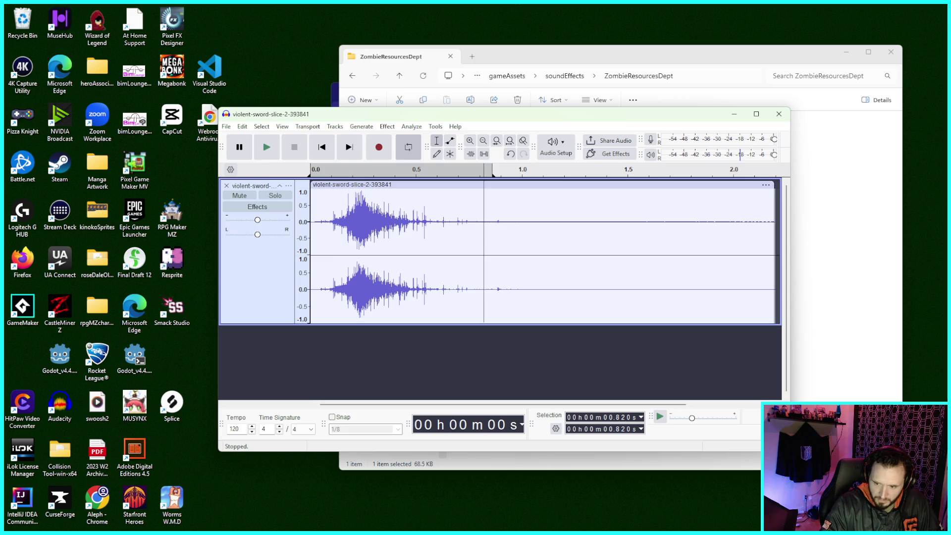
- Mark the slash fade-out point at 0.822 s with the Selection tool
left_click(435, 144)
left_click(568, 199)
left_click(484, 199)
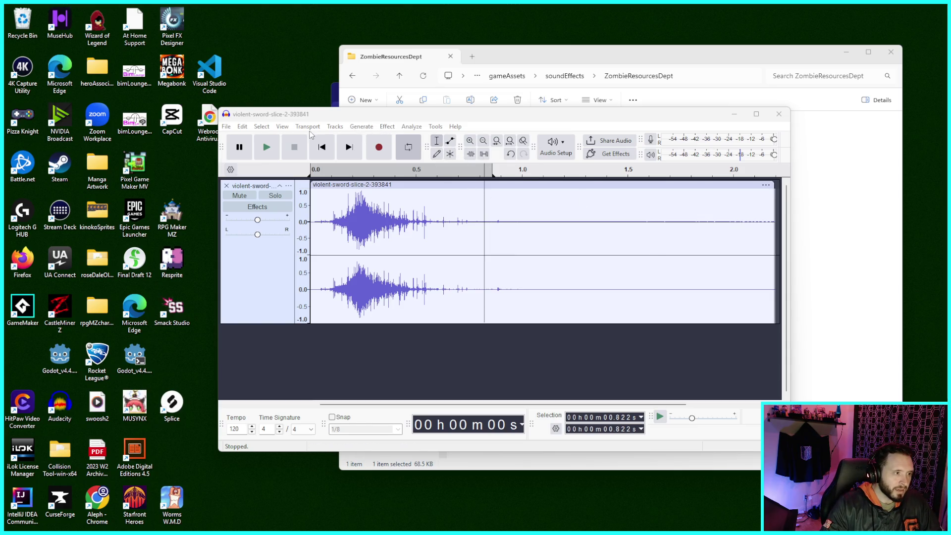
left_click(226, 126)
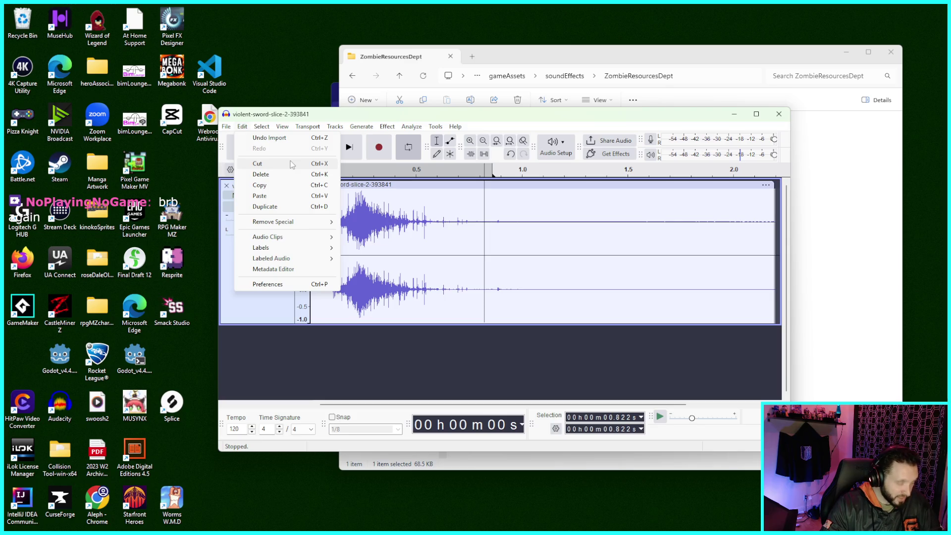
- Look through the Edit and Select menus without choosing a command
left_click(480, 199)
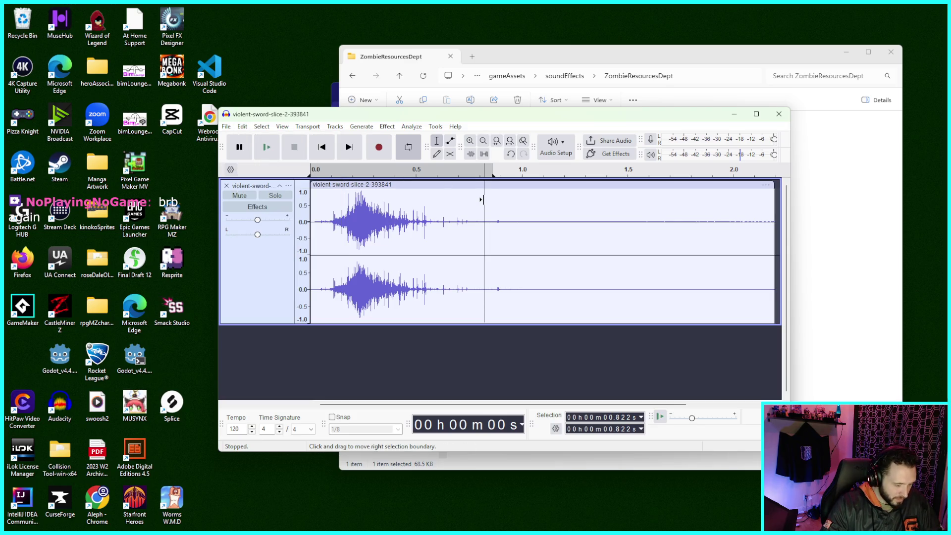
left_click(265, 128)
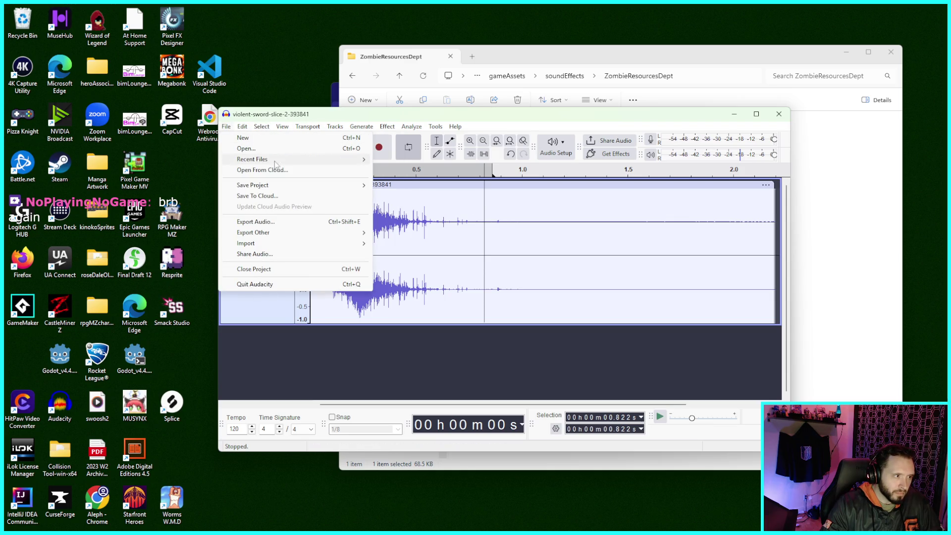
mouse_move(242, 127)
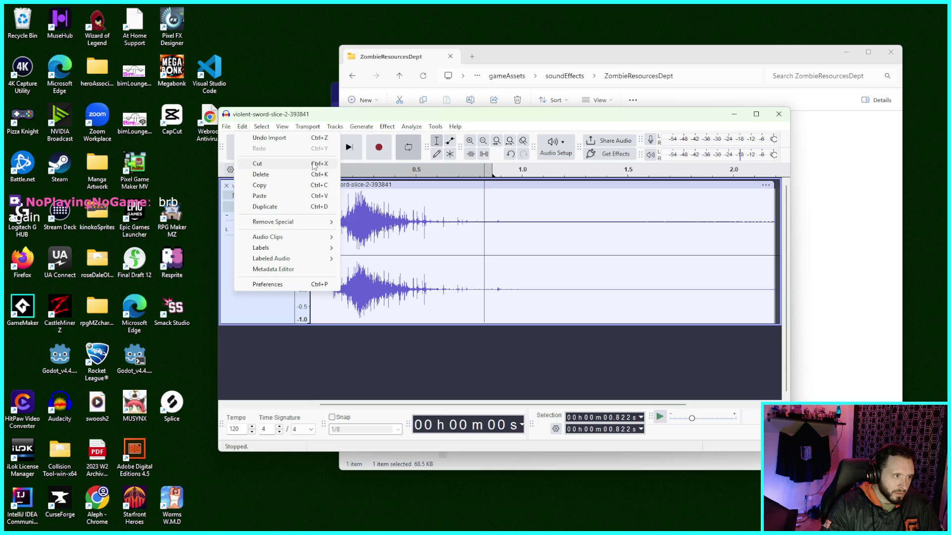
left_click(313, 166)
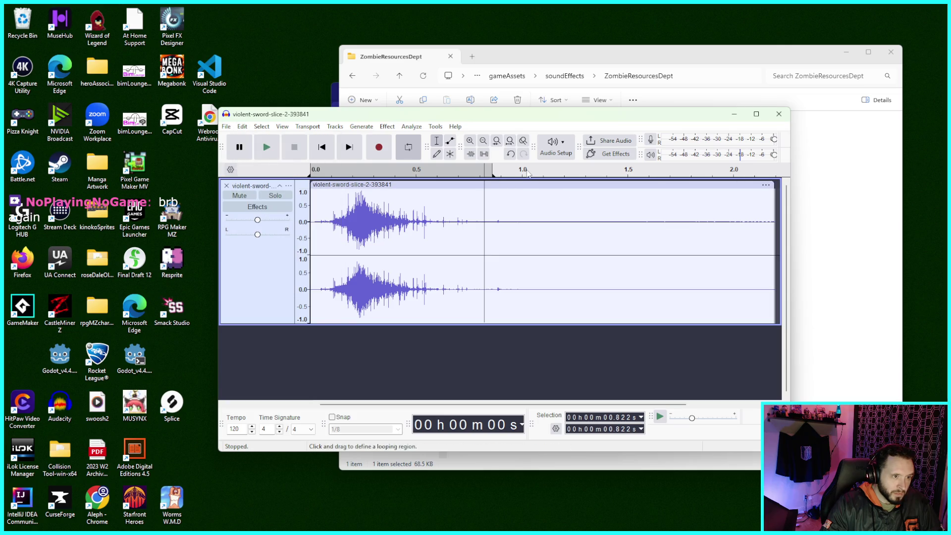
- Play the clip from about 1.19 s, then close the project without saving
left_click(561, 207)
key("space")
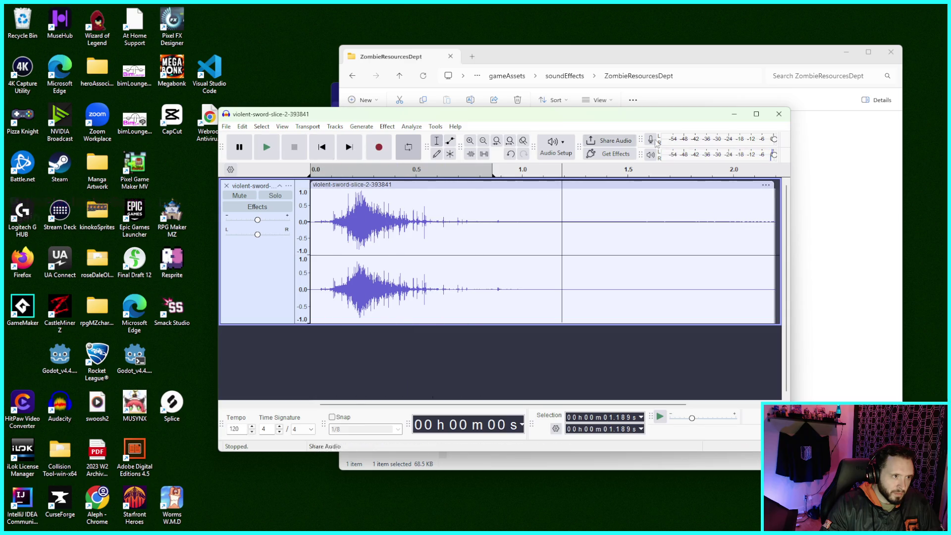
left_click(779, 113)
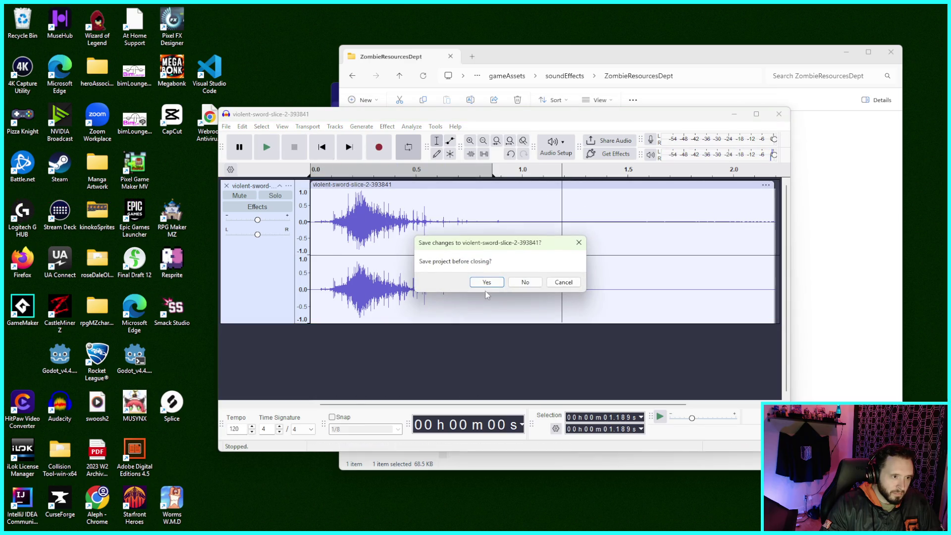
left_click(516, 283)
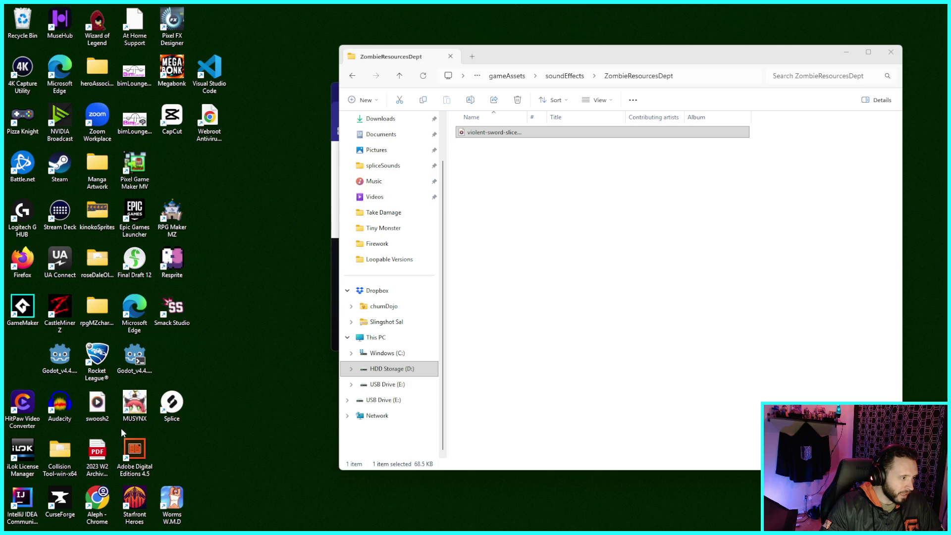
- Launch a fresh Audacity and position File Explorer beside it
double_click(60, 406)
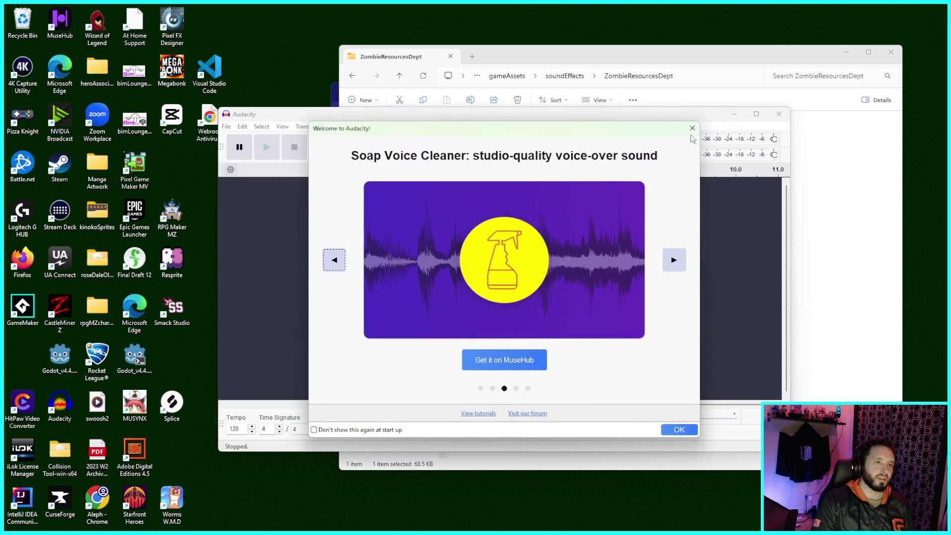
left_click(692, 129)
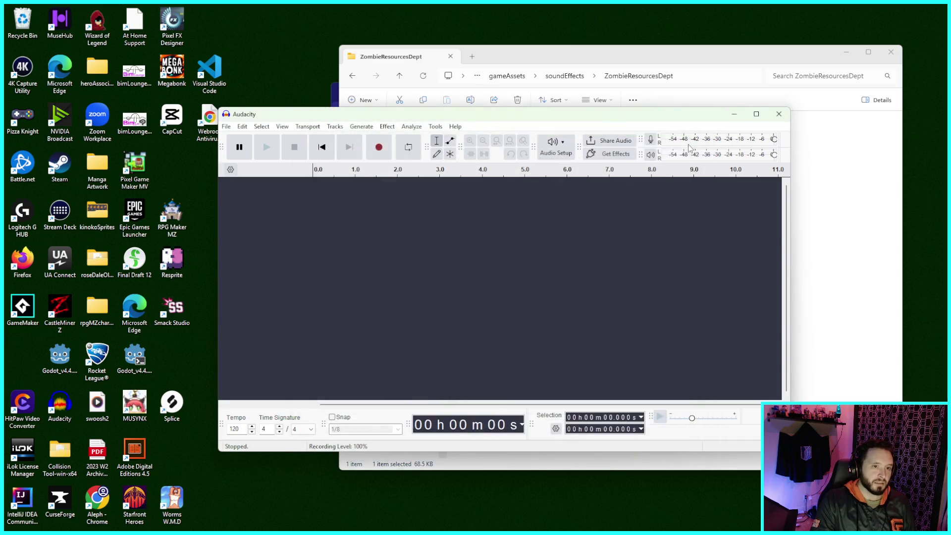
left_click_drag(663, 56, 669, 52)
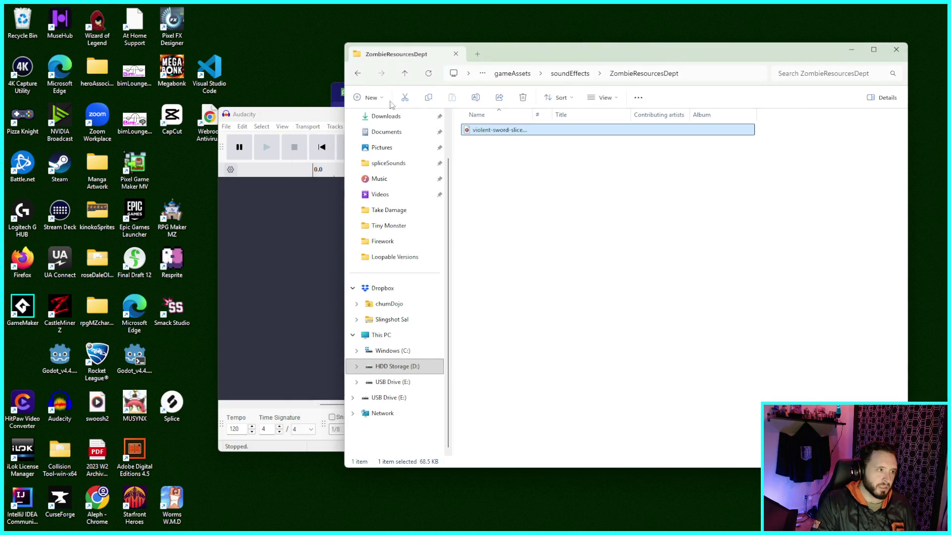
left_click(300, 119)
mouse_move(492, 66)
left_mouse_down()
mouse_move(608, 75)
mouse_move(600, 66)
left_mouse_up()
- Drag violent-sword-slice-2-393841 into Audacity and mark about 0.84 s in it
left_click_drag(567, 137, 314, 226)
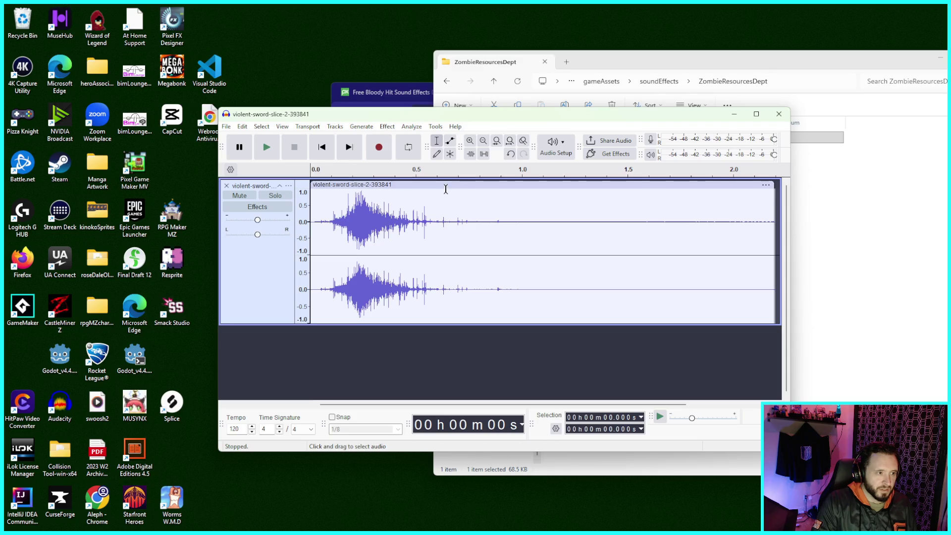
left_click(437, 140)
left_click(488, 201)
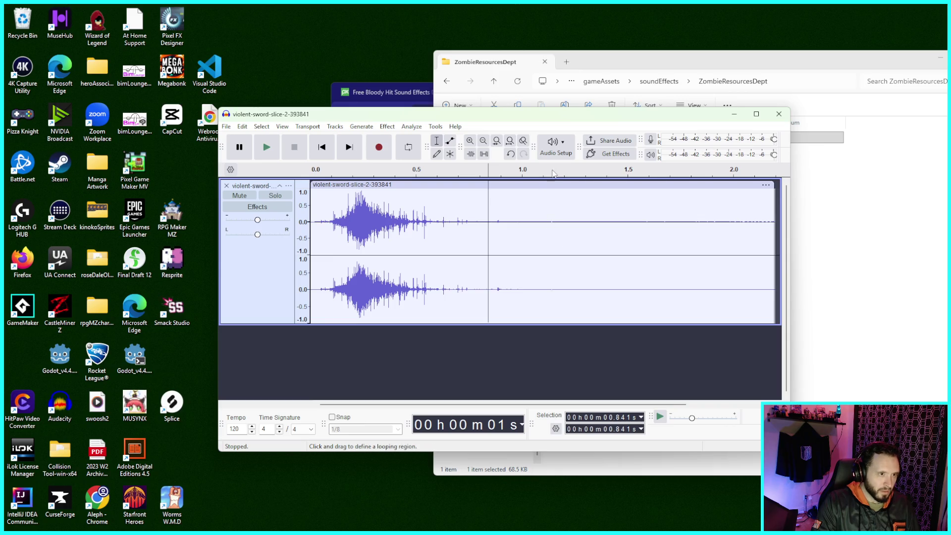
left_click(230, 130)
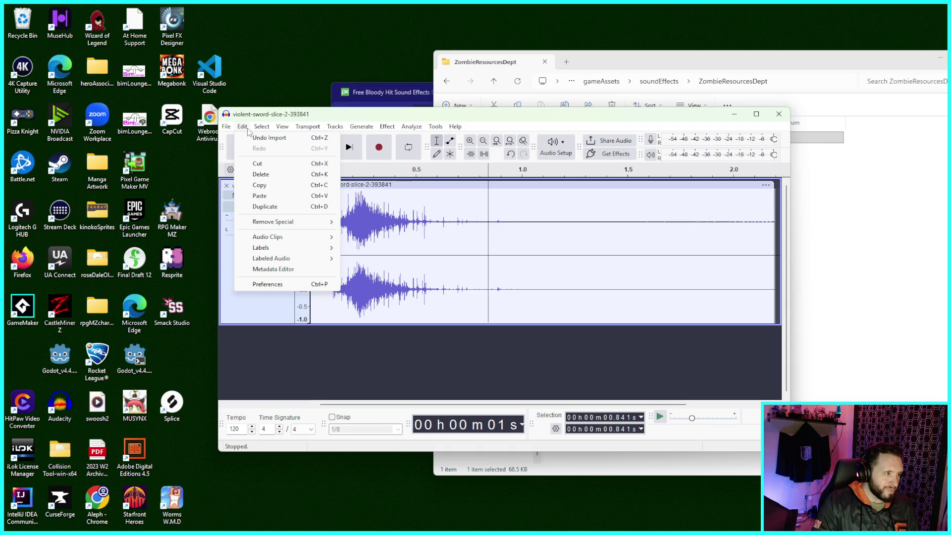
left_click(268, 169)
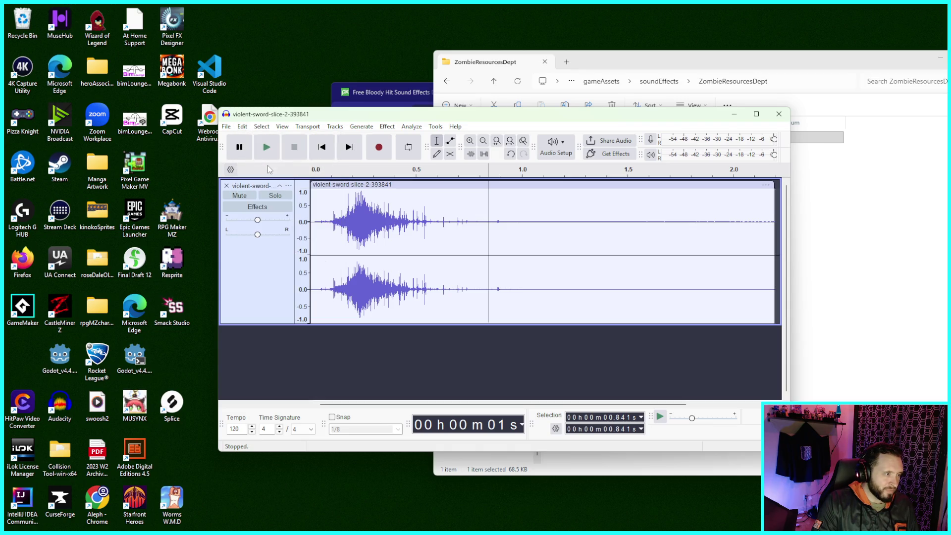
left_click(261, 127)
mouse_move(242, 126)
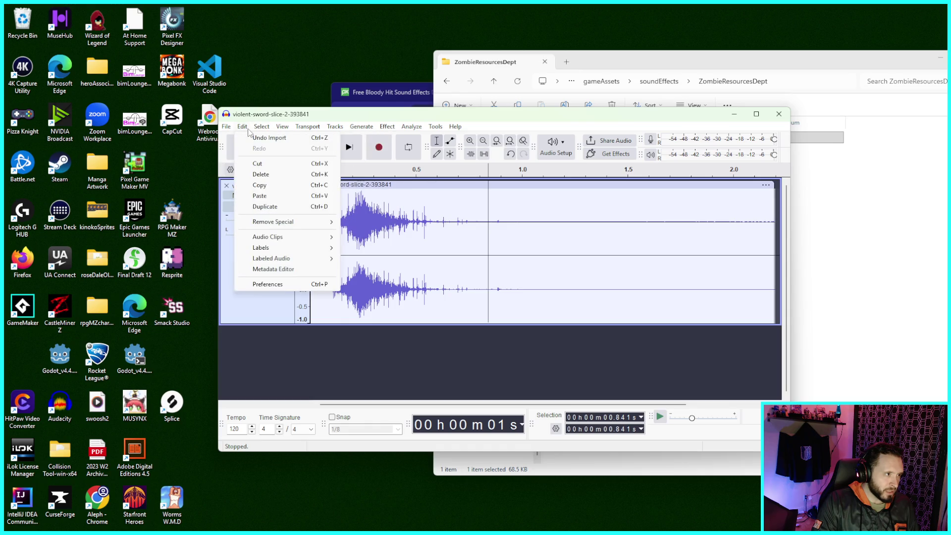
left_click(292, 175)
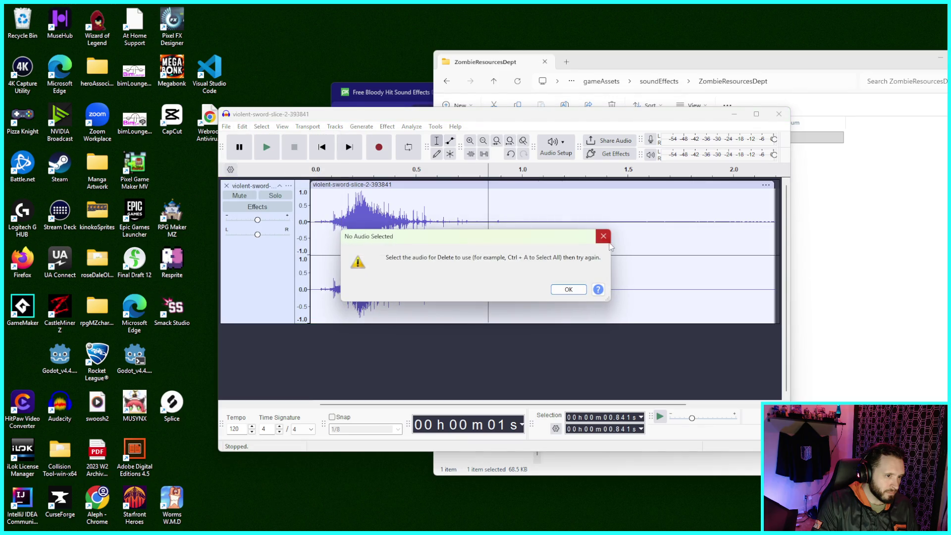
key("Return")
left_click(489, 194)
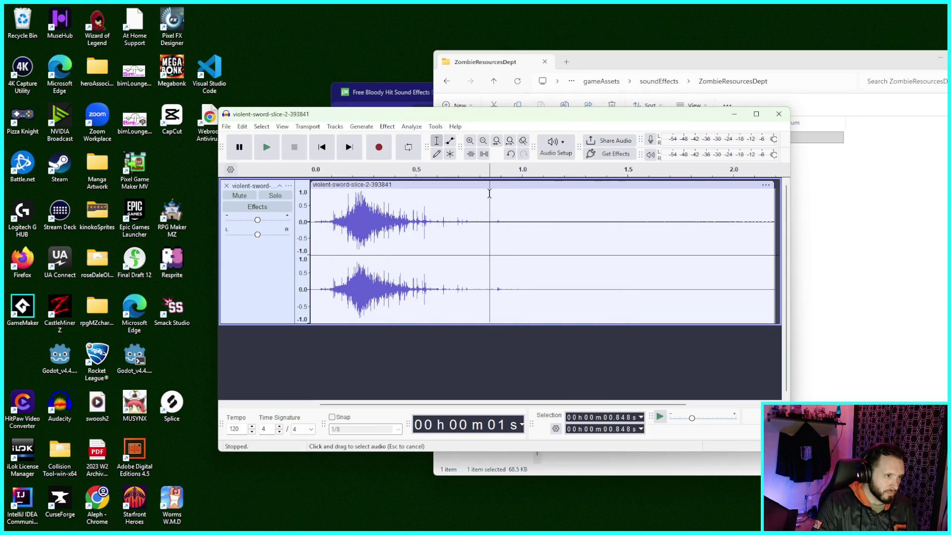
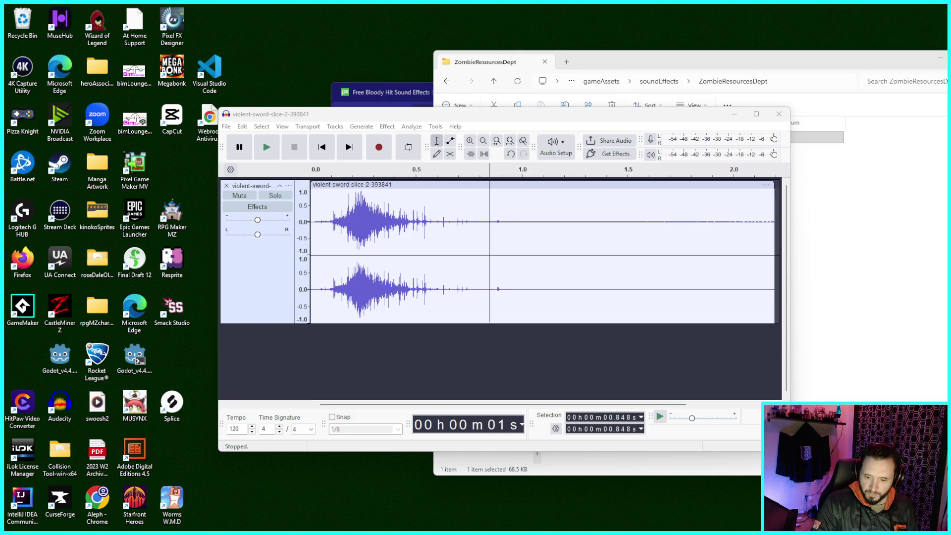
- Delete the silent tail after 0.848 s and slow playback to about 0.67x
mouse_move(490, 207)
left_mouse_down()
mouse_move(809, 238)
mouse_move(695, 240)
left_mouse_up()
key("Delete")
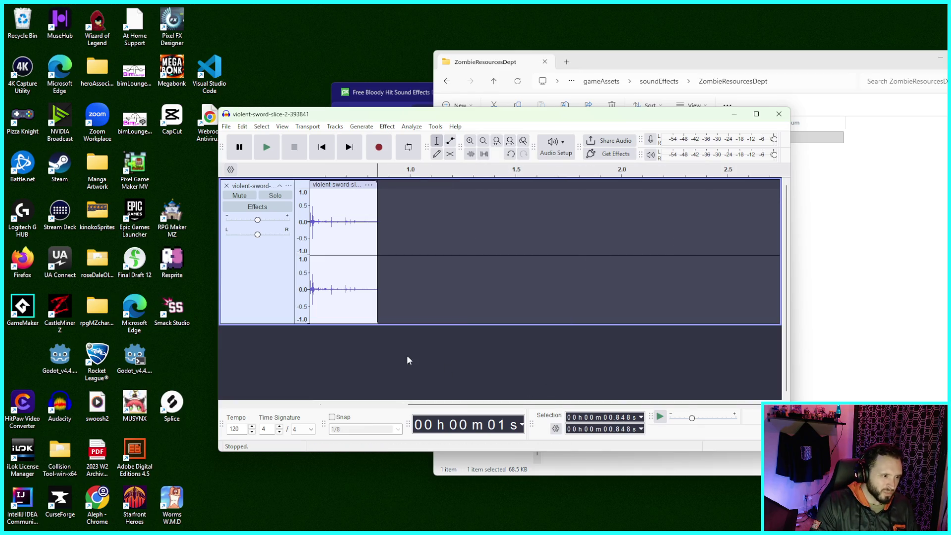
left_click_drag(692, 418, 685, 419)
- Replay the trimmed sword-slice clip from the start several times
left_click(266, 147)
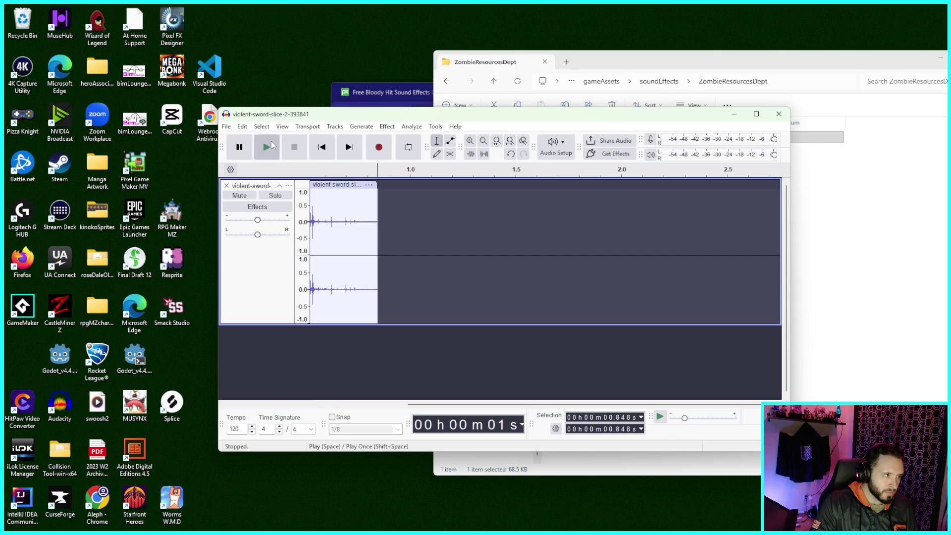
left_click(322, 147)
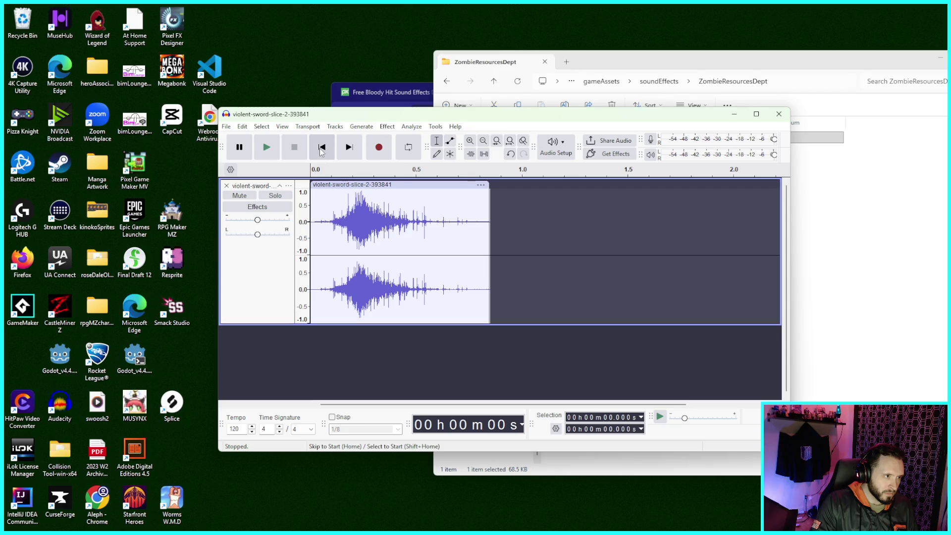
left_click(266, 147)
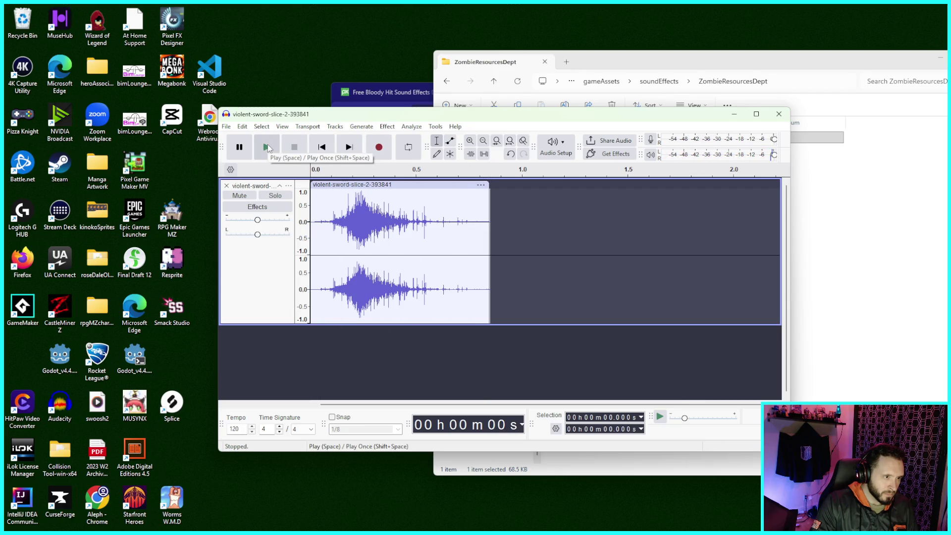
left_click(266, 148)
left_click(266, 147)
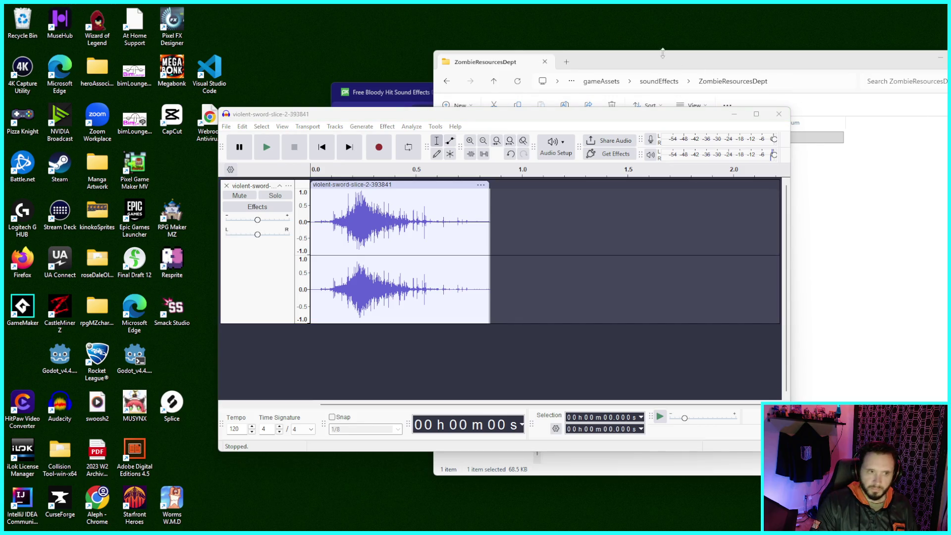
left_click_drag(635, 58, 513, 63)
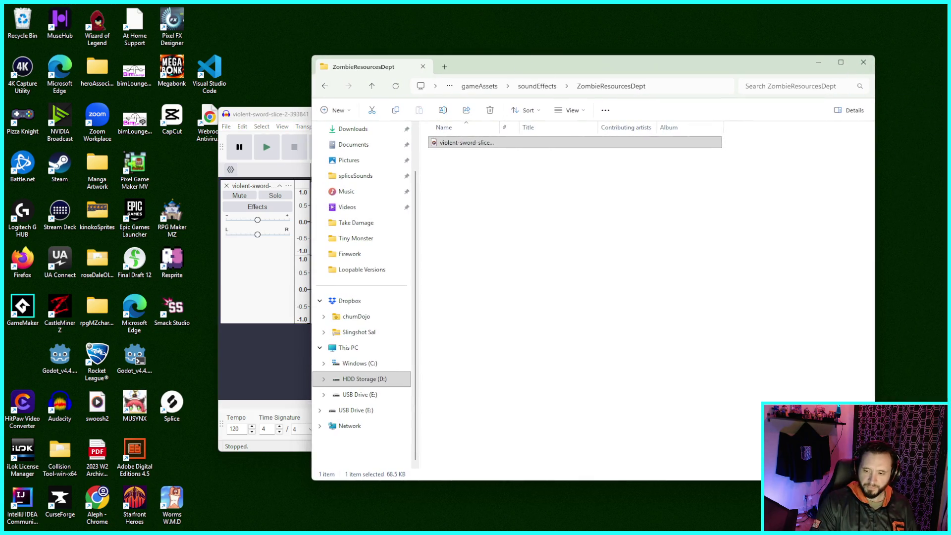
- Bring Audacity forward and choose the audio export command from the File menu
left_click_drag(588, 71, 644, 69)
left_click(343, 112)
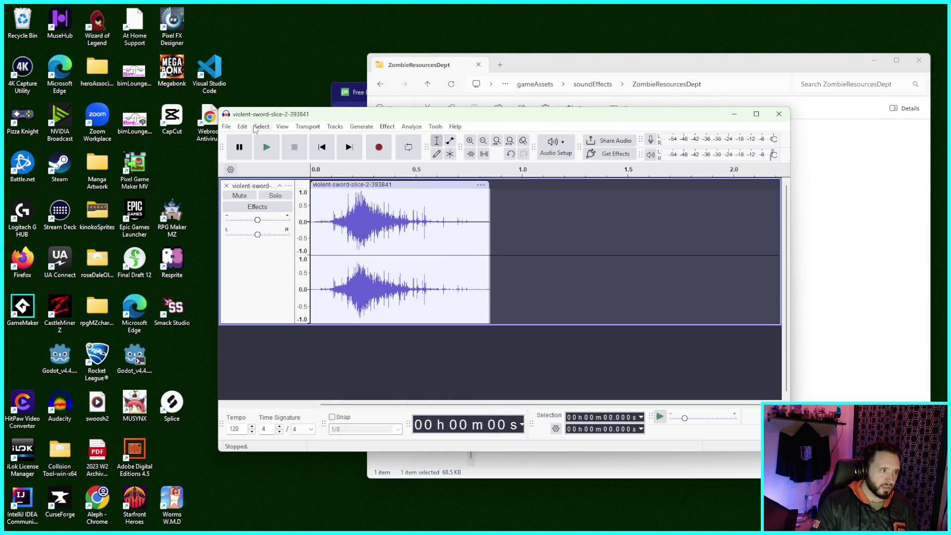
left_click(228, 127)
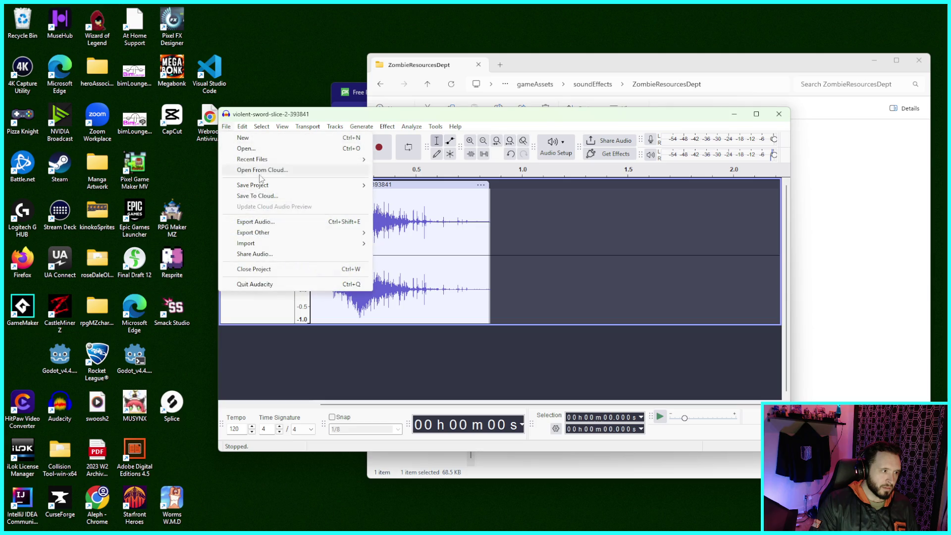
mouse_move(270, 163)
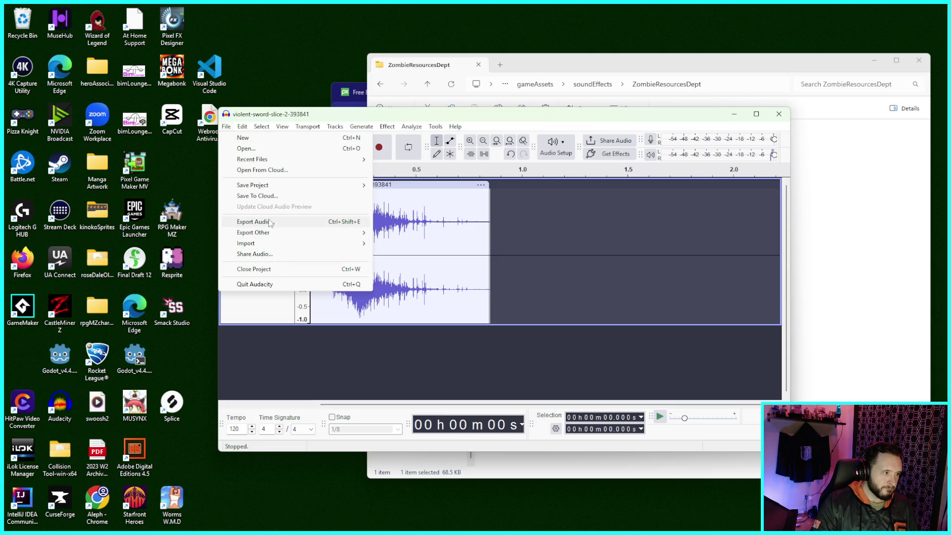
mouse_move(265, 237)
left_click(271, 222)
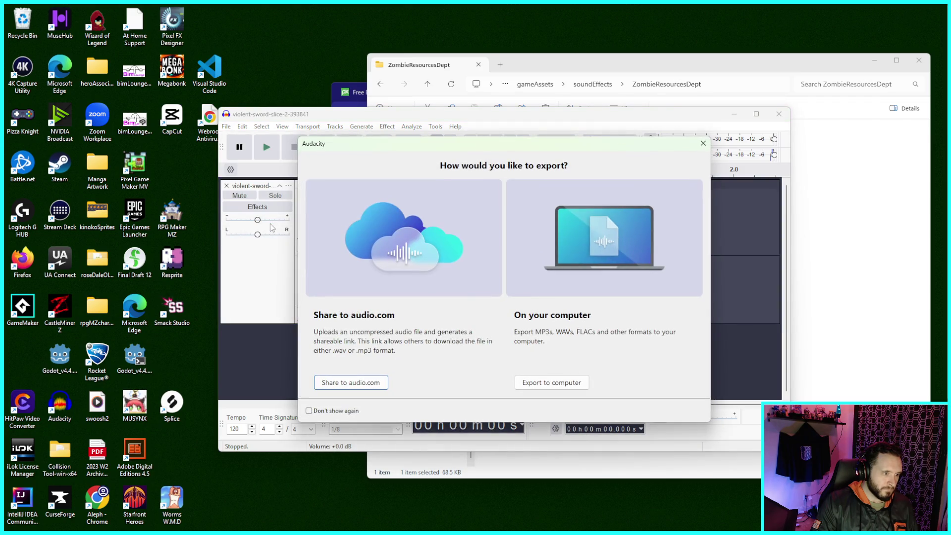
- Choose Export to computer and browse to the HDD Storage (D:) drive
left_click(569, 382)
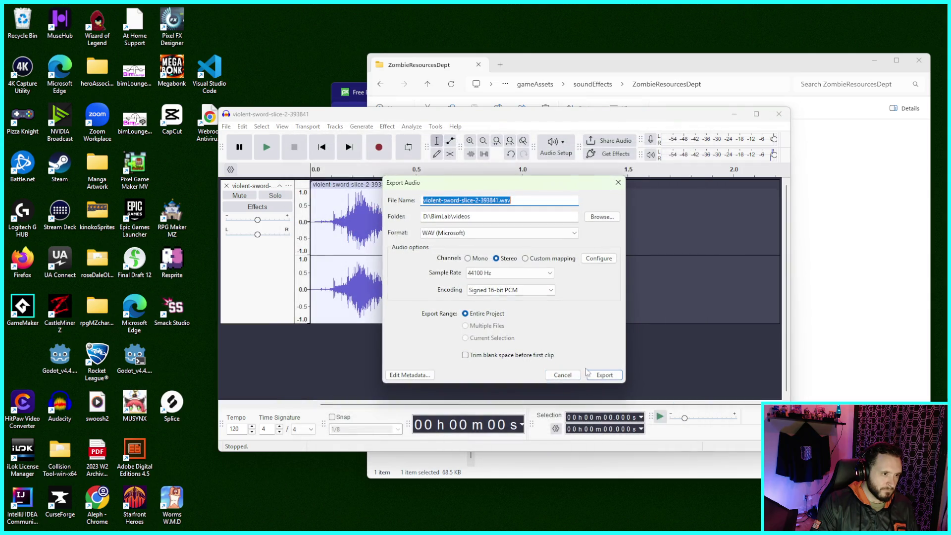
left_click(607, 218)
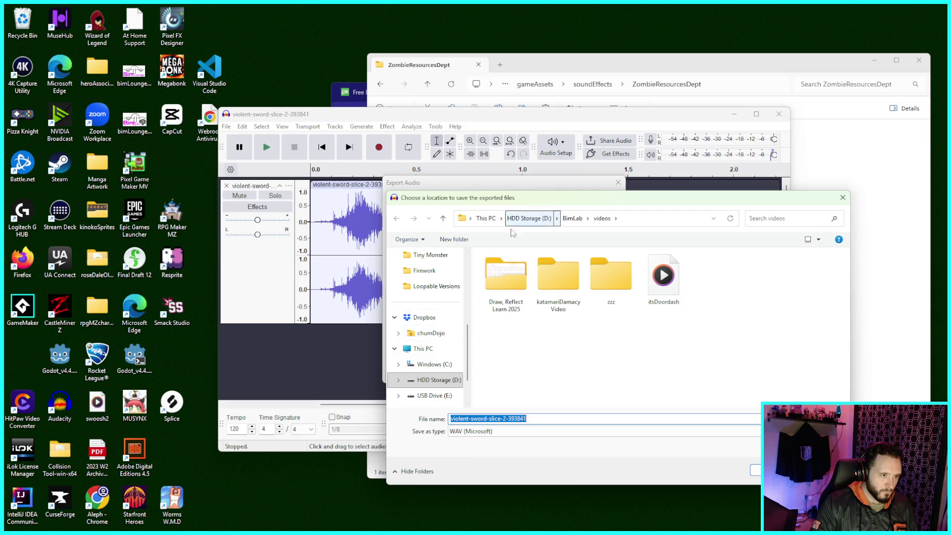
scroll(434, 335, "down", 1)
left_click(453, 333)
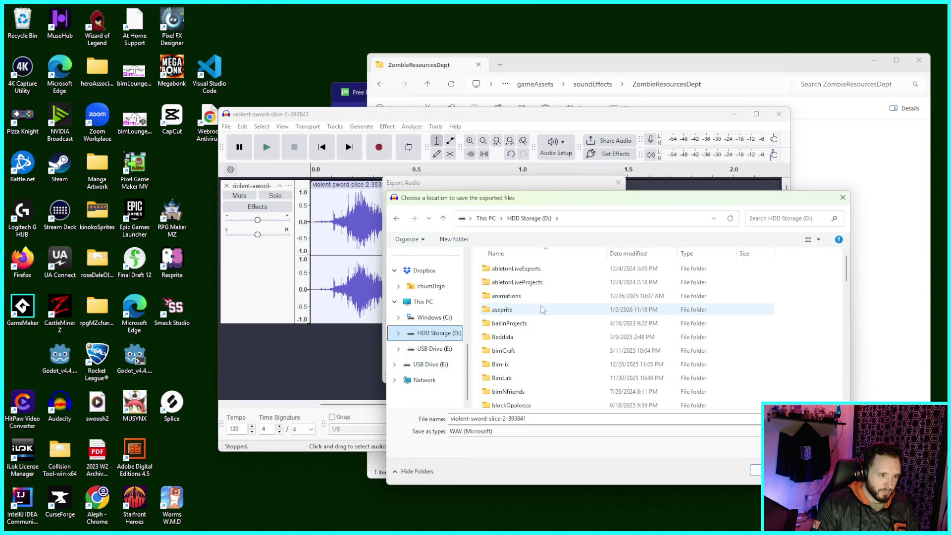
scroll(573, 317, "down", 3)
scroll(579, 320, "down", 1)
- Navigate into gameAssets > soundEffects > ZombieResourcesDept and confirm it as the export folder
left_click(529, 389)
double_click(528, 389)
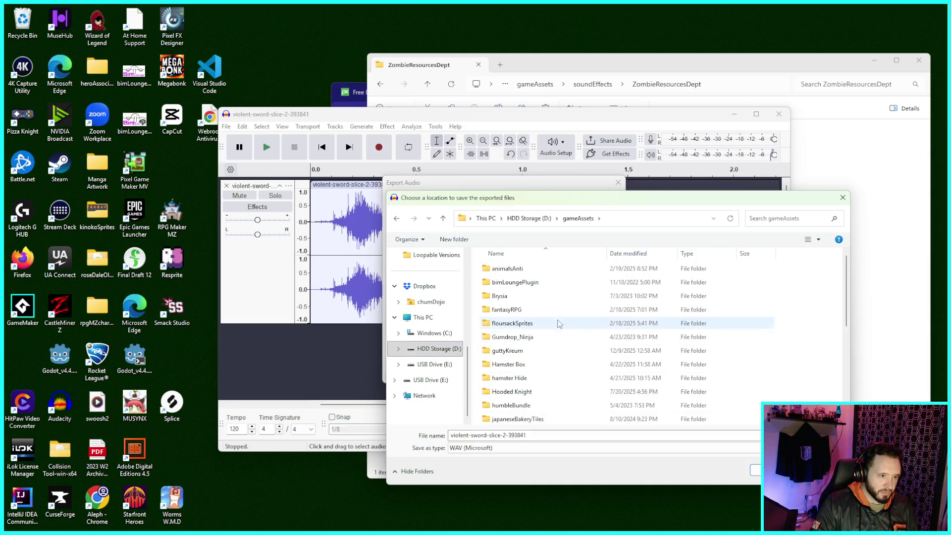
scroll(558, 341, "down", 5)
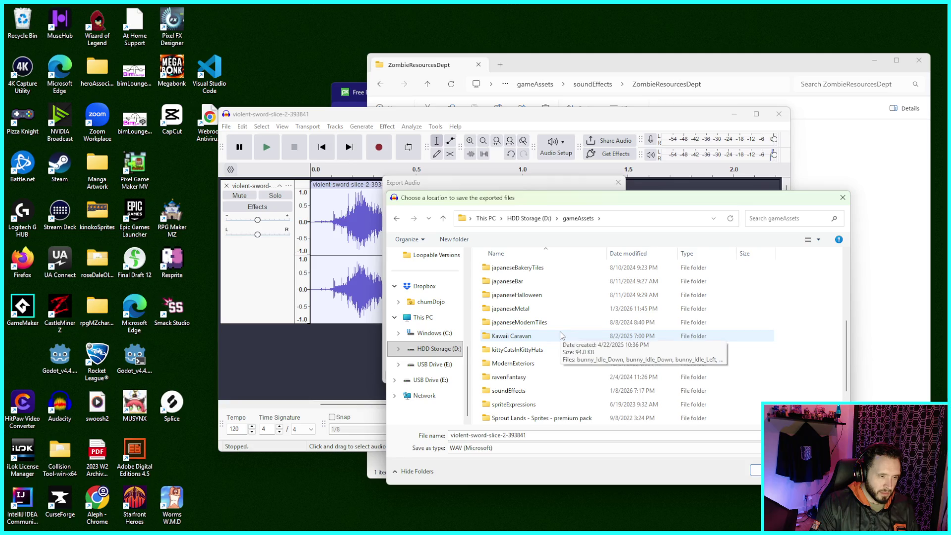
scroll(564, 335, "down", 2)
scroll(572, 330, "up", 1)
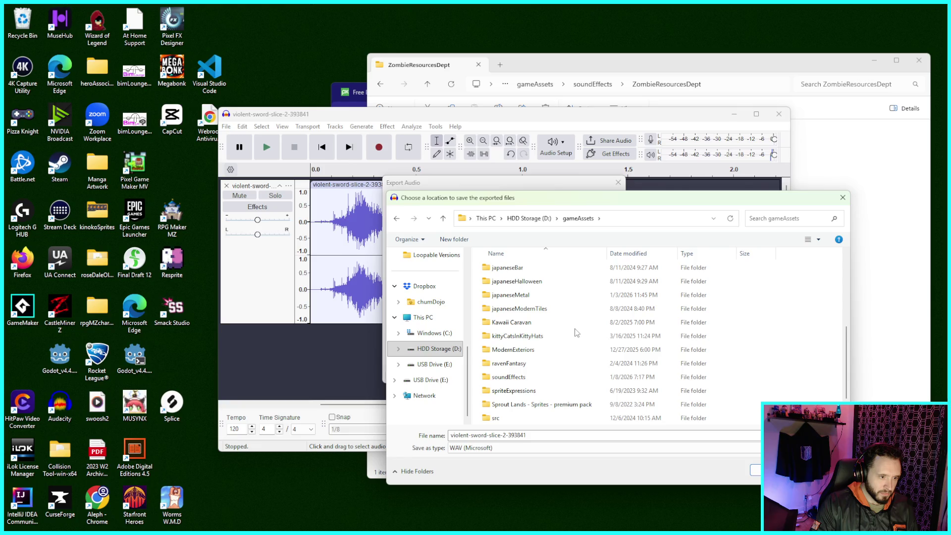
double_click(533, 377)
double_click(574, 287)
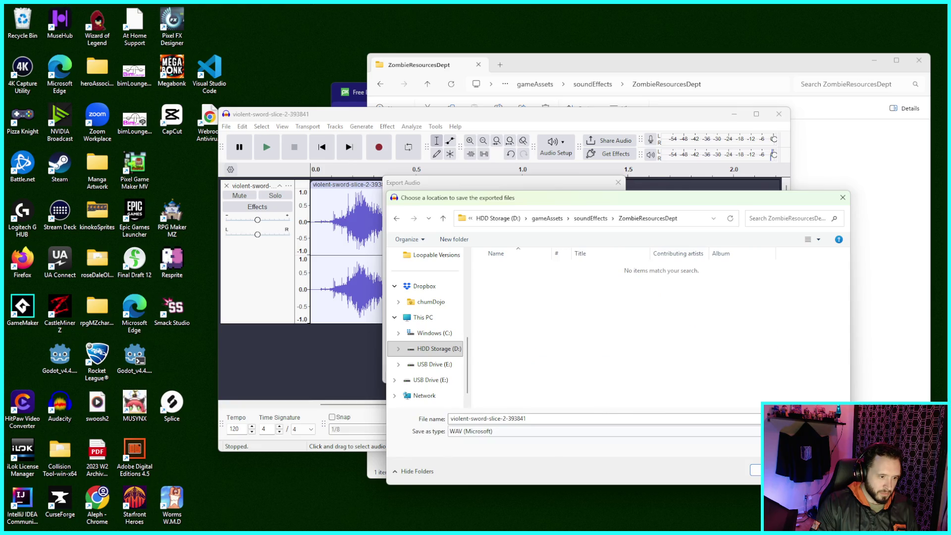
key("Return")
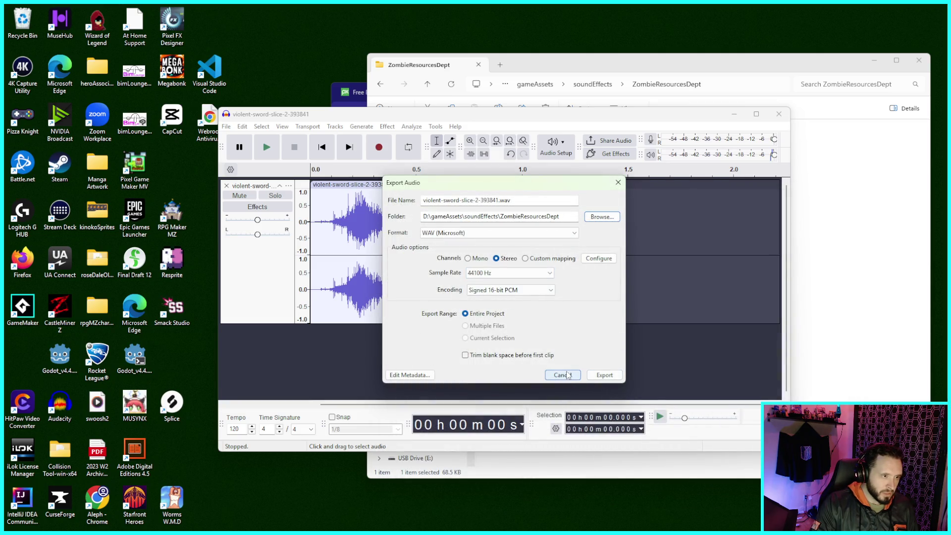
- Set the export format to MP3
left_click(576, 233)
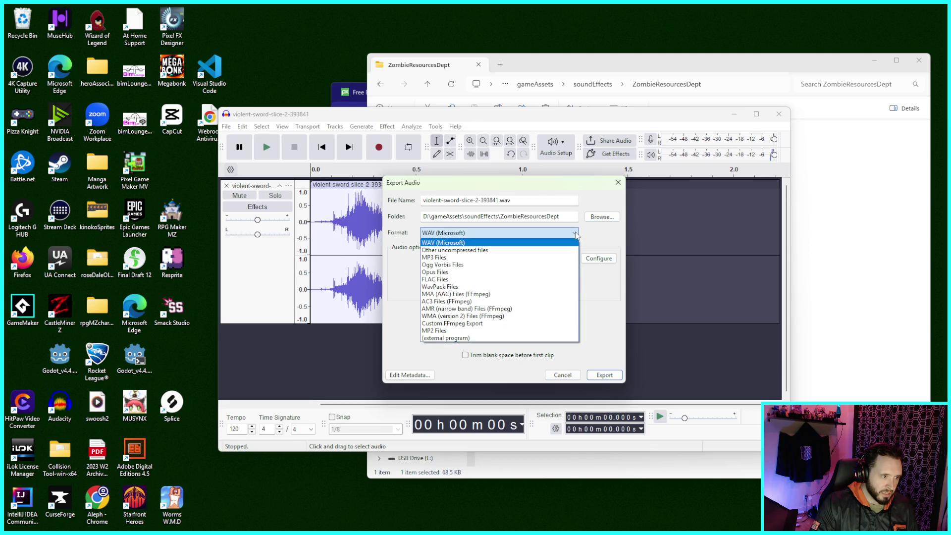
left_click(605, 182)
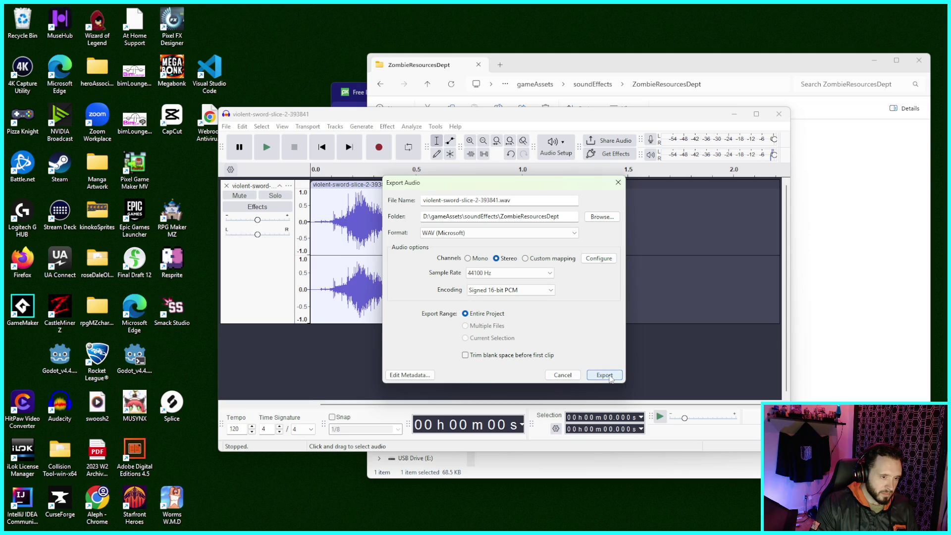
left_click(574, 232)
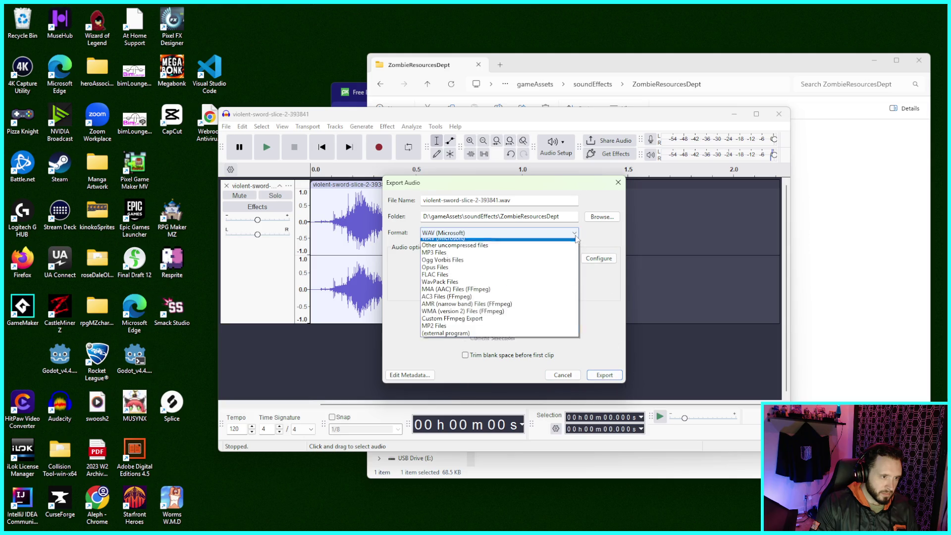
left_click(518, 253)
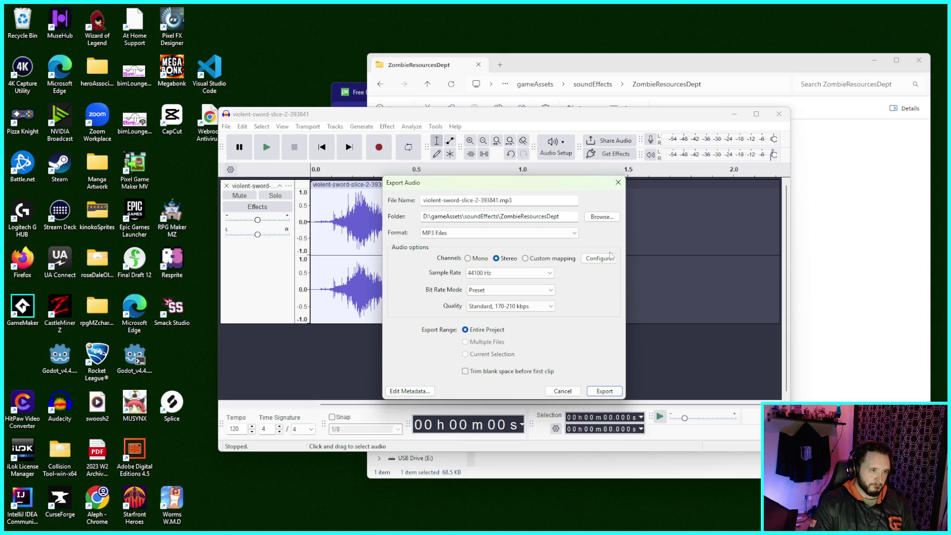
- Export over the existing violent-sword-slice-2-393841 file in ZombieResourcesDept, replacing it
left_click(600, 217)
left_click(534, 268)
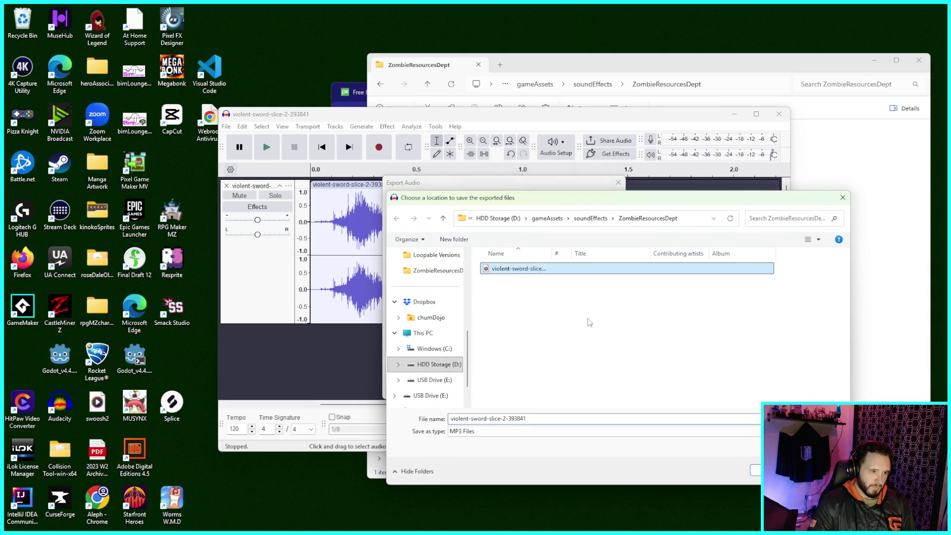
left_click(755, 470)
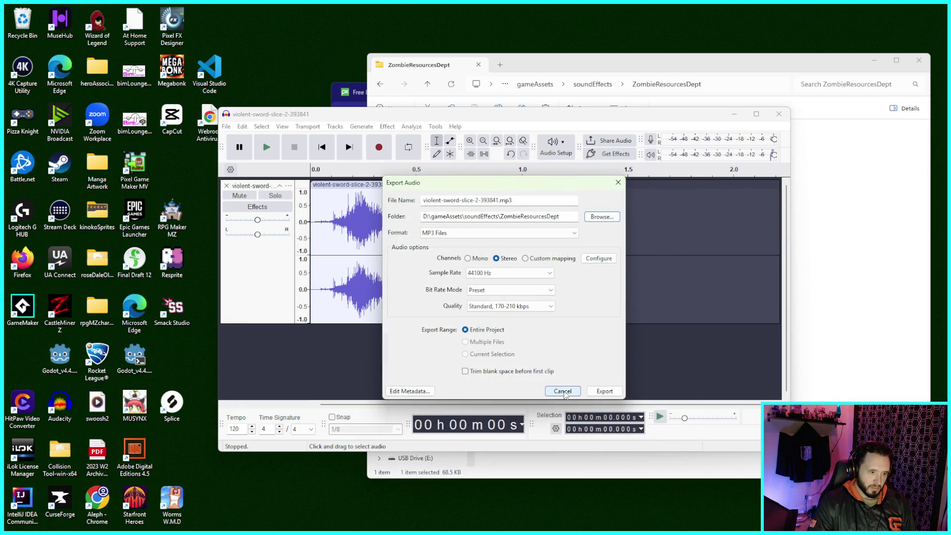
left_click(604, 391)
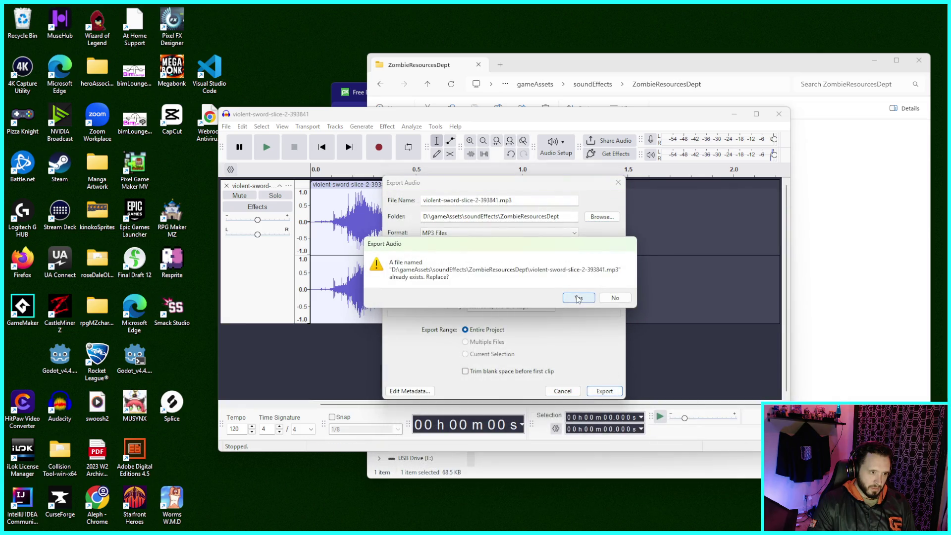
left_click(578, 298)
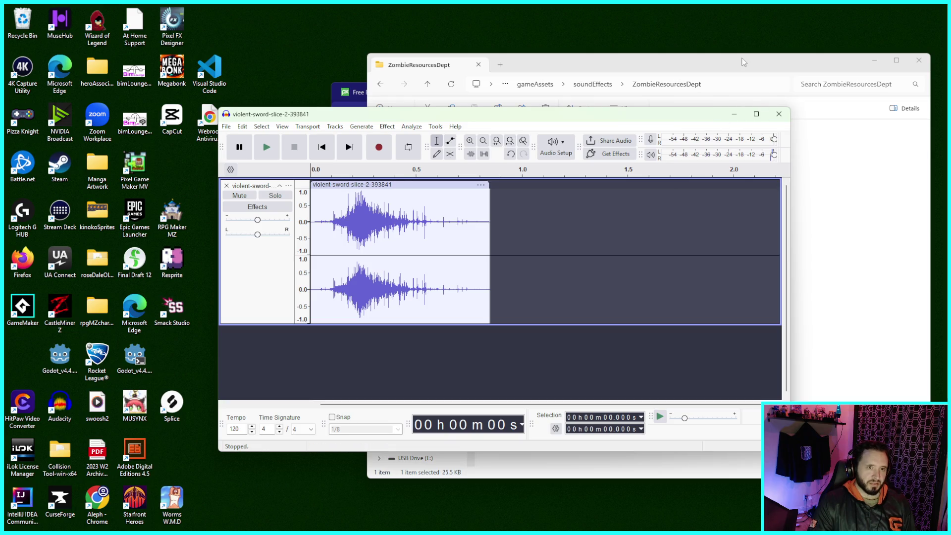
- Close Audacity without saving the project and return to Zombie Palooza
left_click(777, 115)
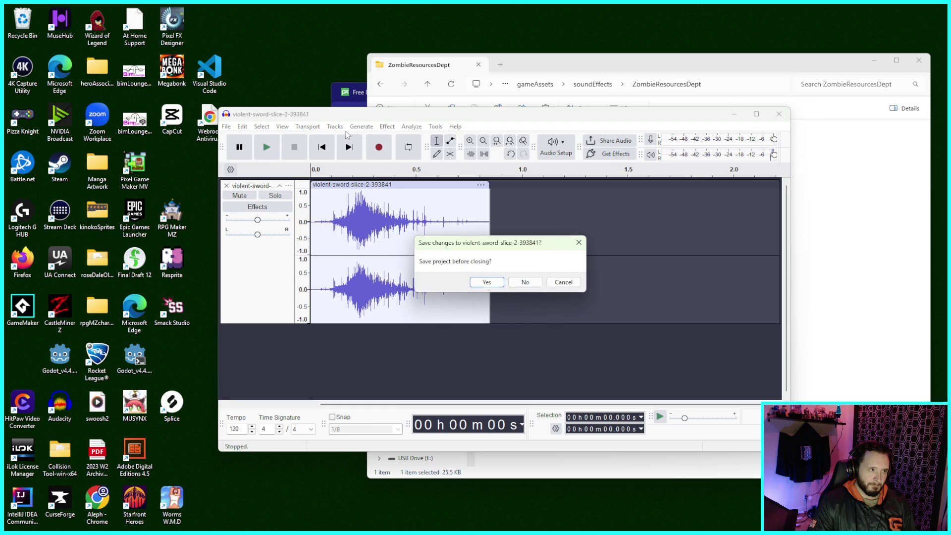
left_click(515, 283)
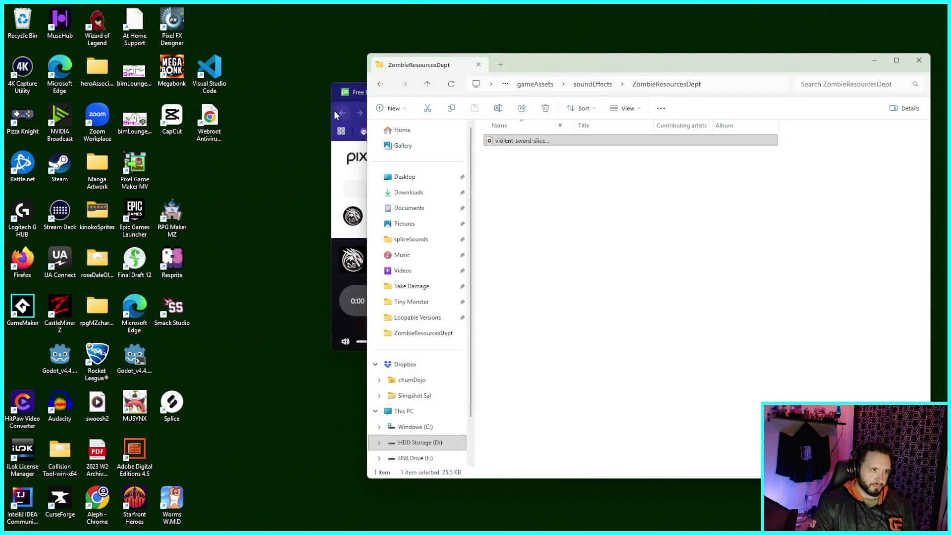
left_click(704, 476)
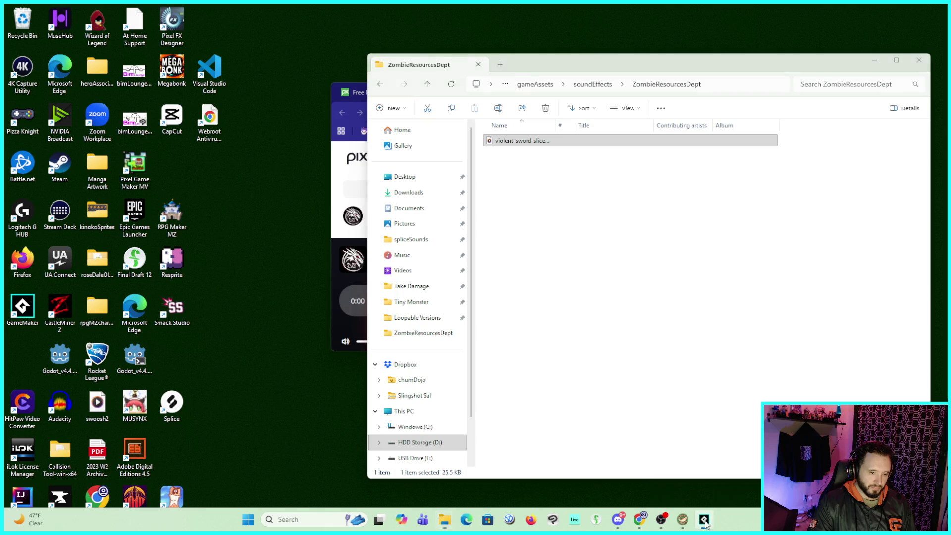
- Load the violent-sword-slice file into sndBloodyHit_1 and run the game
scroll(824, 358, "down", 5)
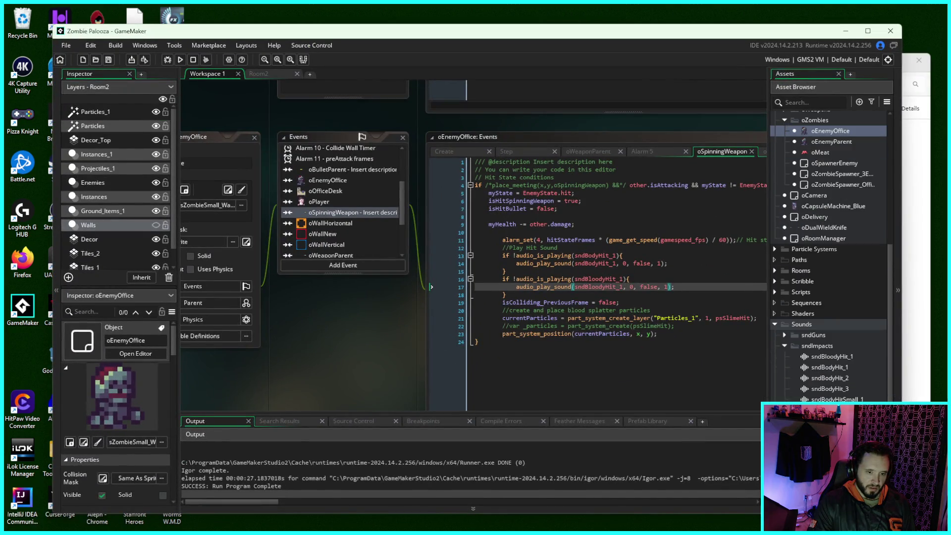
double_click(835, 357)
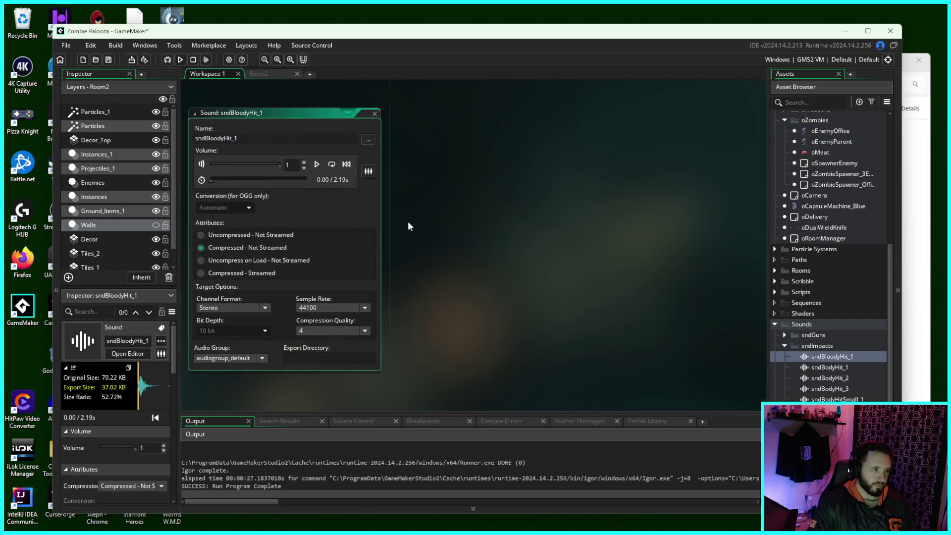
left_click(369, 141)
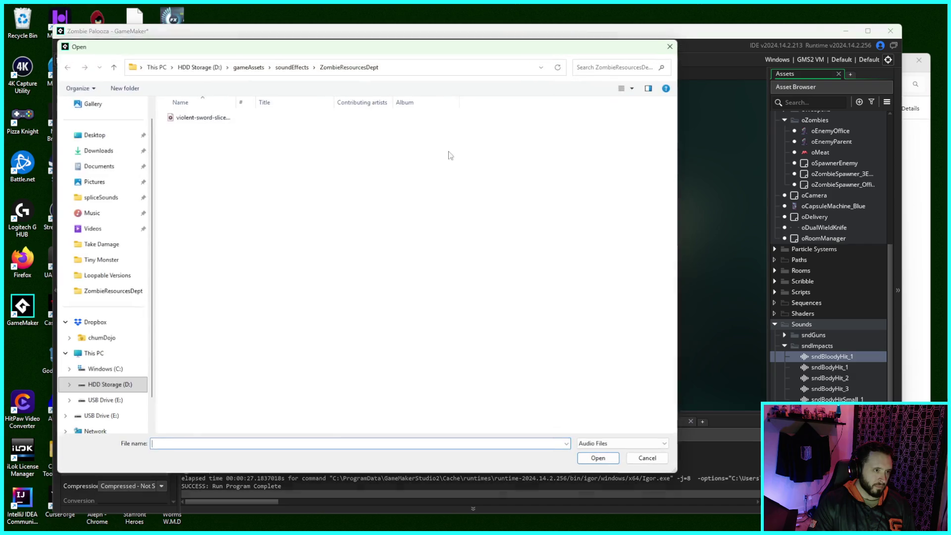
left_click(273, 119)
left_click(612, 460)
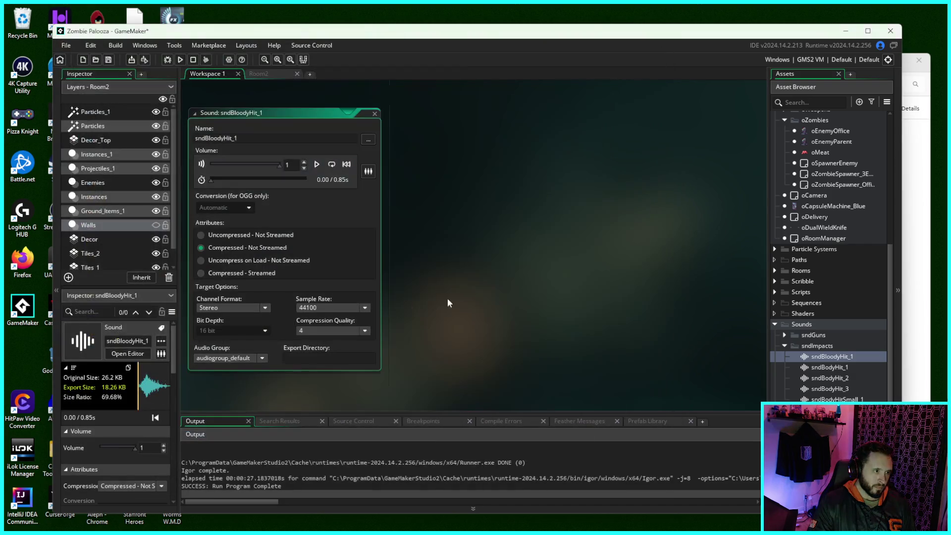
left_click(180, 60)
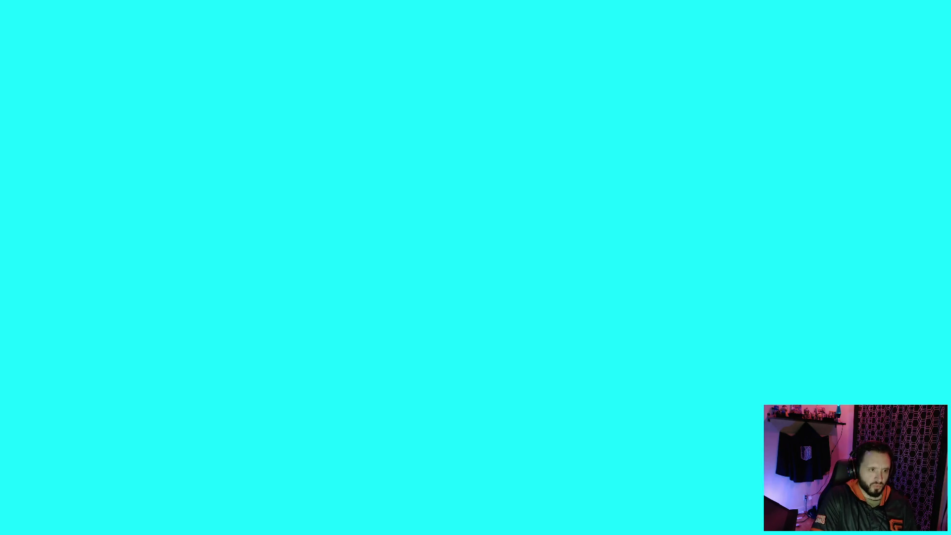
- Walk the player through the office corridors and rooms, hitting and dodging zombies with the bat
key("d")
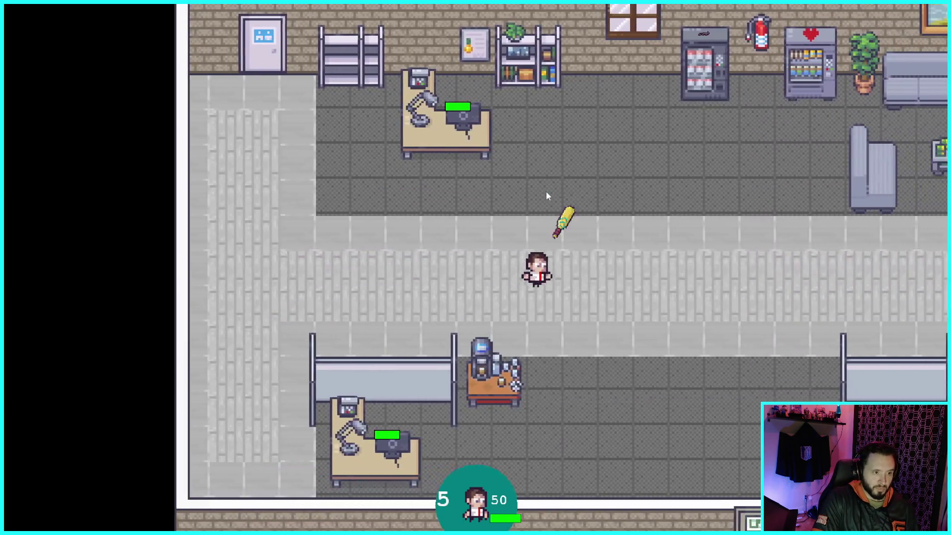
key("s")
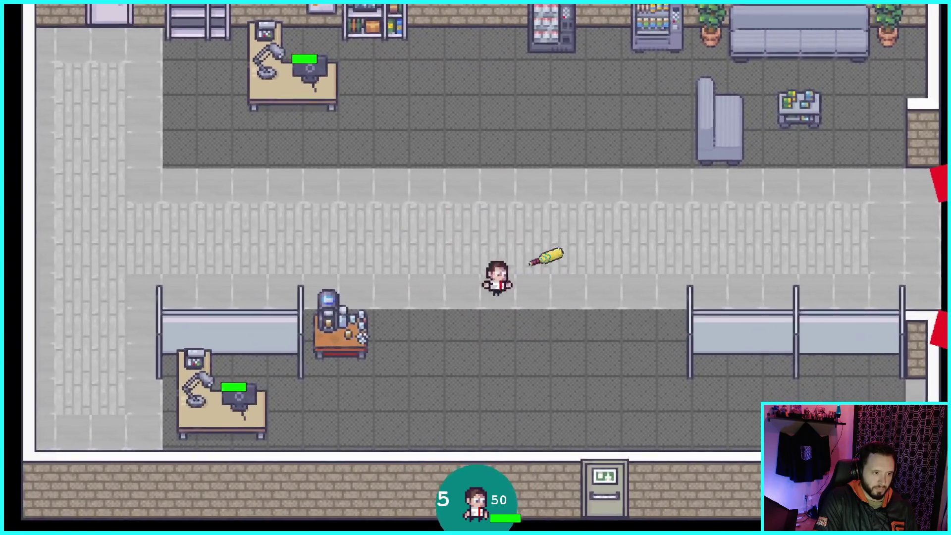
key("w")
key("a")
key("d")
key("s")
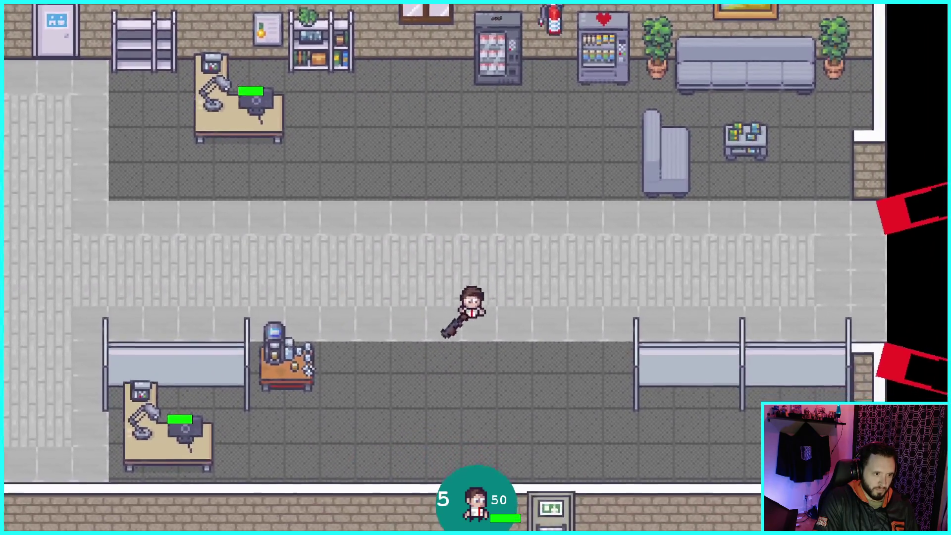
key("a")
key("w")
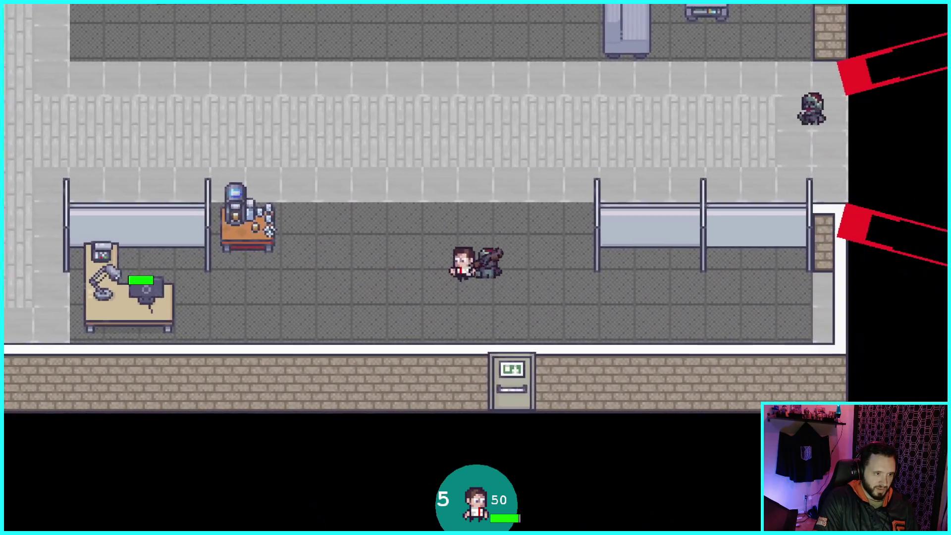
key("a")
key("d")
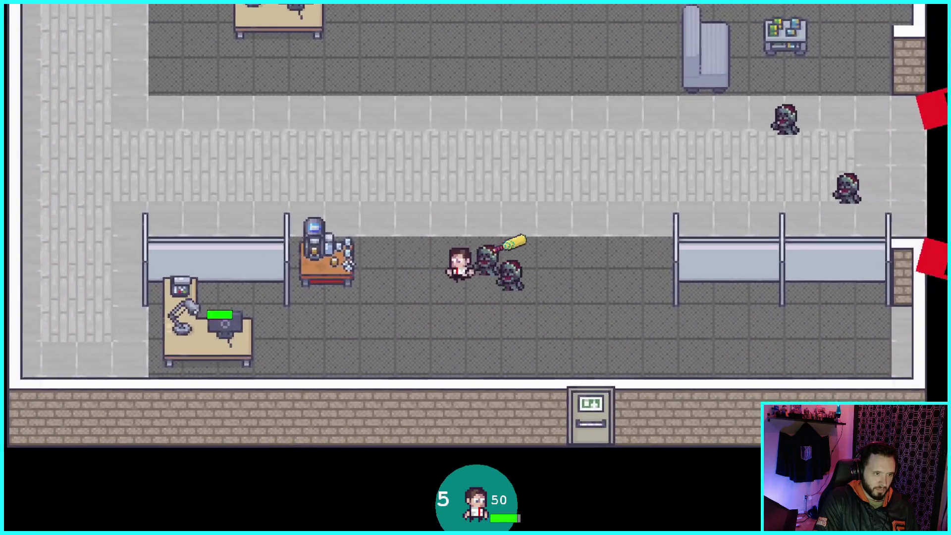
key("w")
key("a")
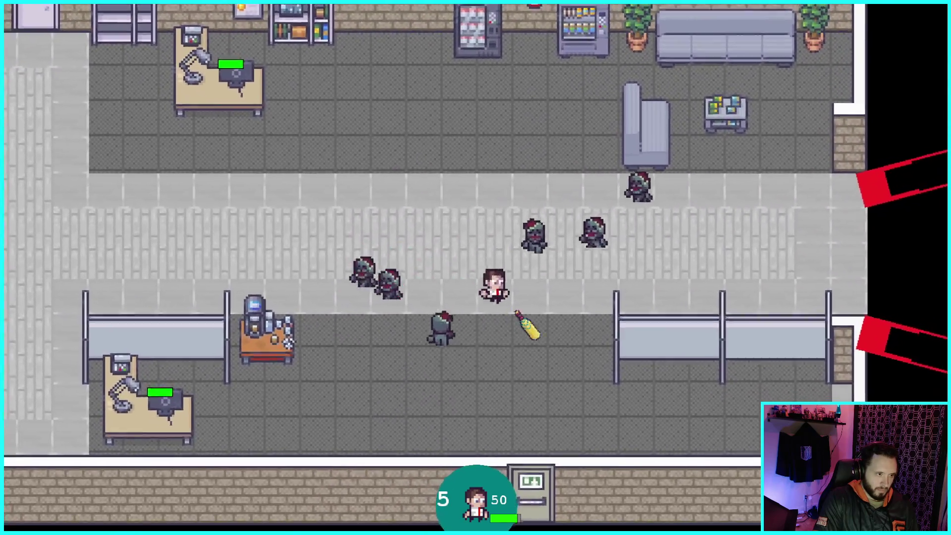
key("s")
key("w")
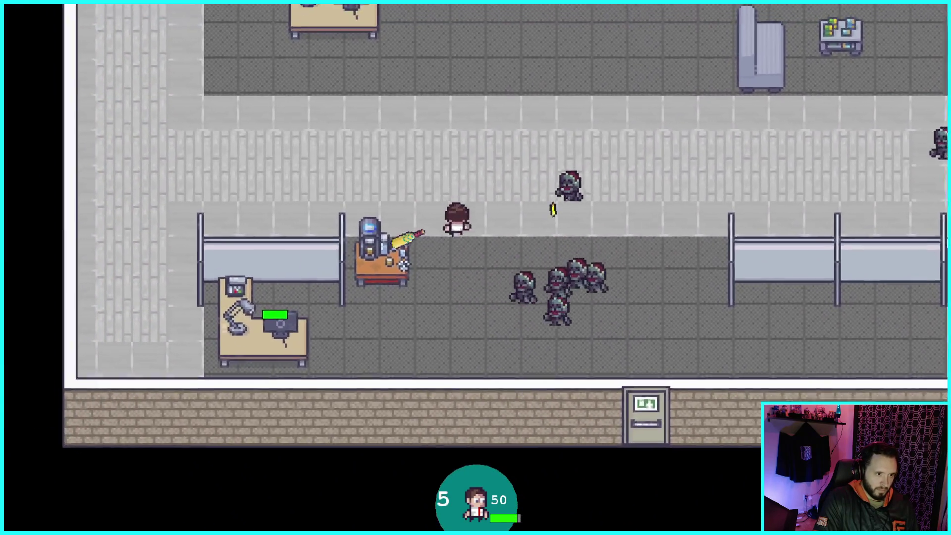
key("d")
key("d")
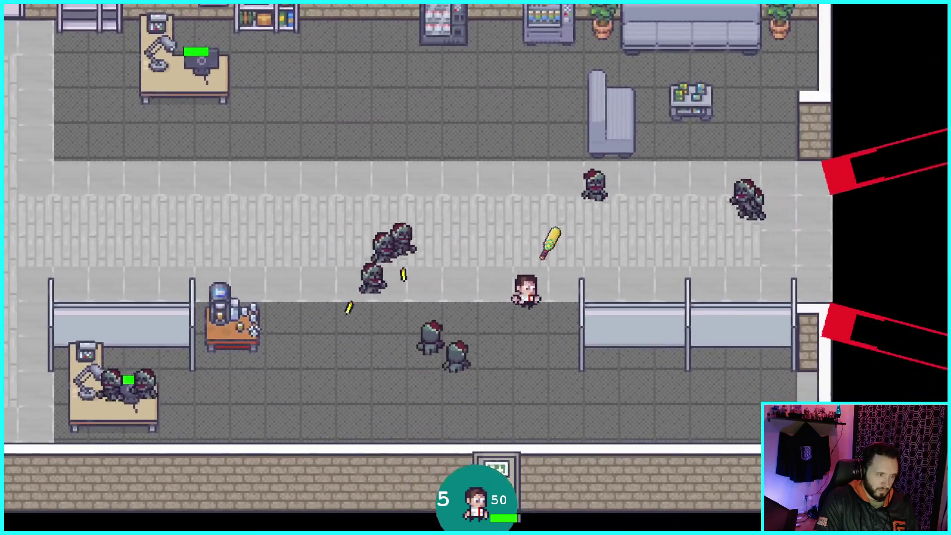
key("s")
key("w")
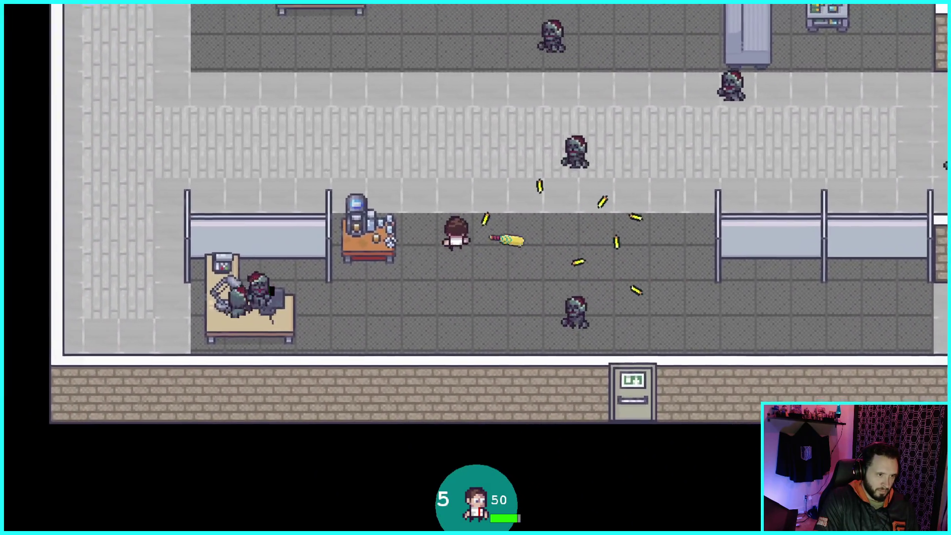
key("s")
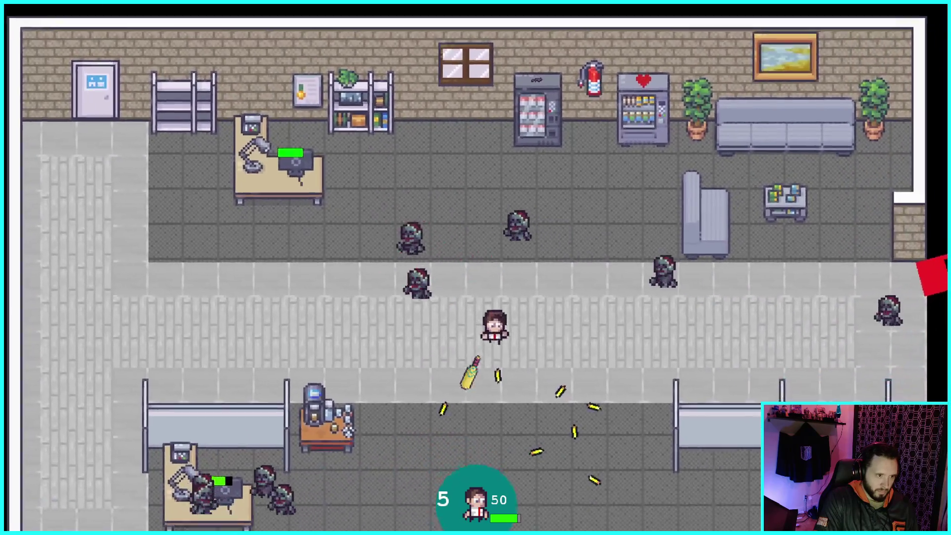
key("a")
key("w")
key("d")
key("w")
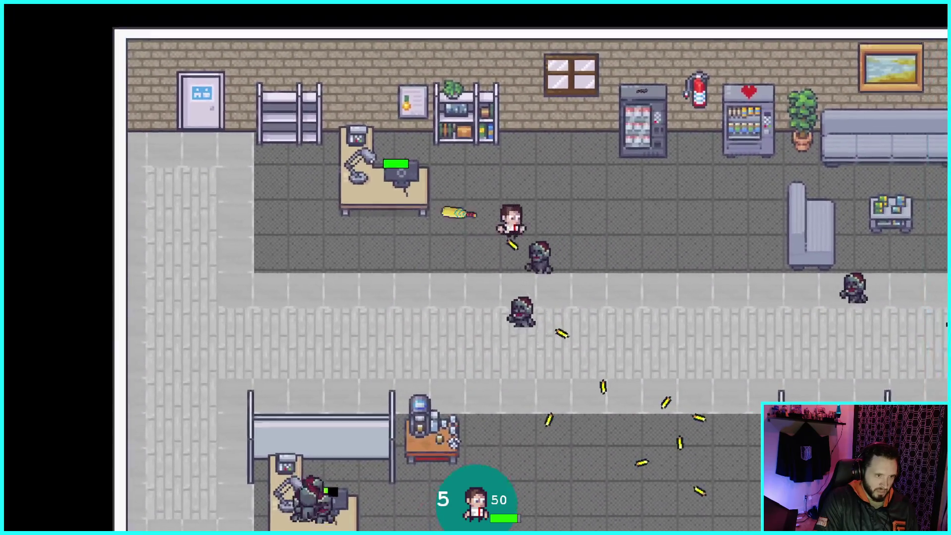
key("s")
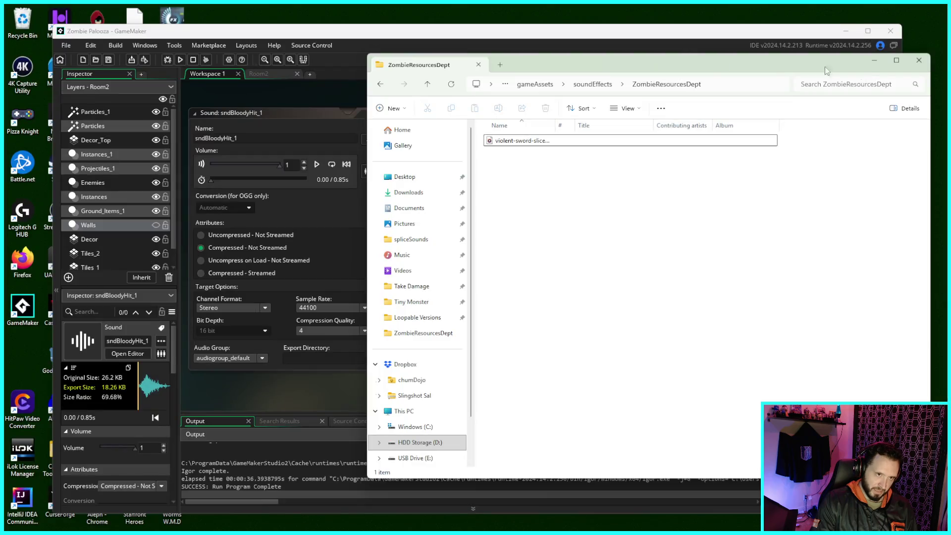
- Close the folder window, maximise the Pixabay browser and close the Violent Sword Slice 2 page
left_click(919, 61)
mouse_move(719, 9)
left_mouse_down()
mouse_move(728, 213)
mouse_move(732, 194)
left_mouse_up()
left_click(691, 95)
left_click(758, 92)
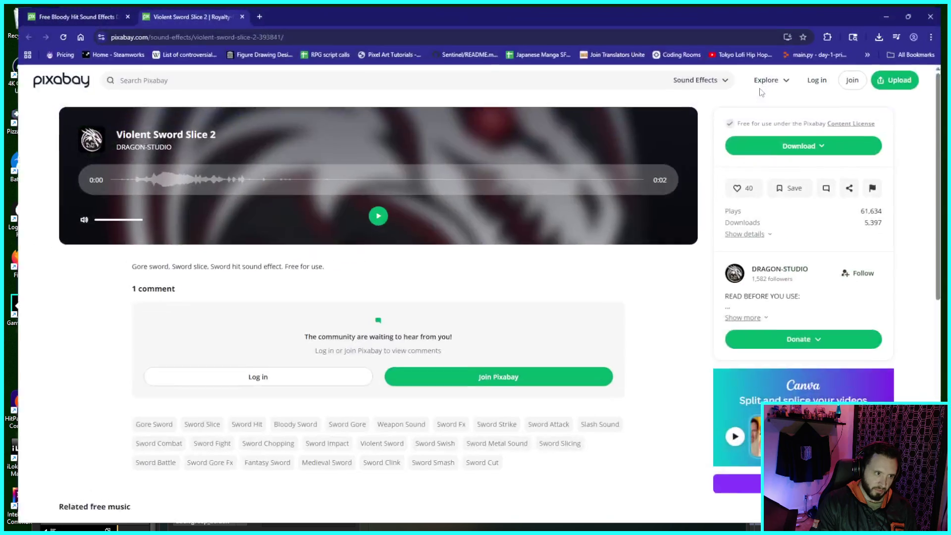
left_click(233, 13)
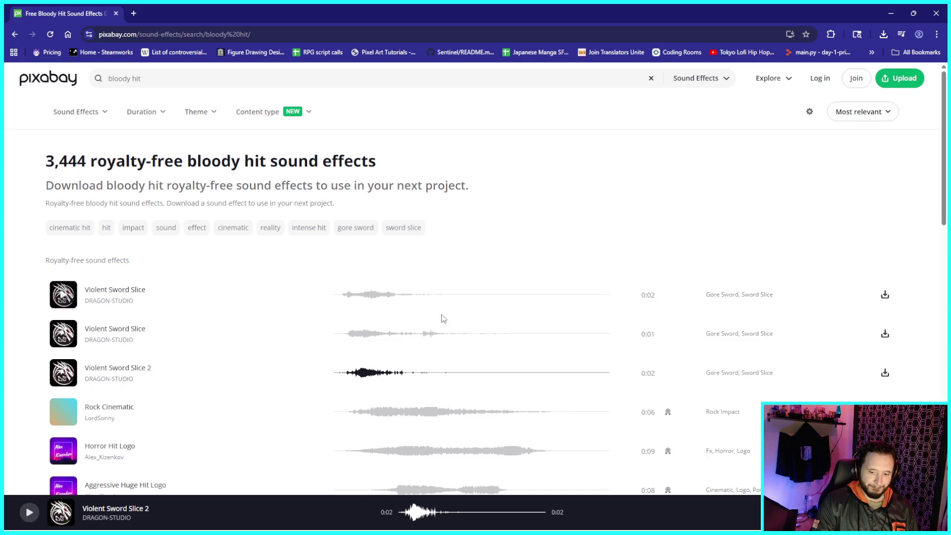
scroll(427, 322, "down", 1)
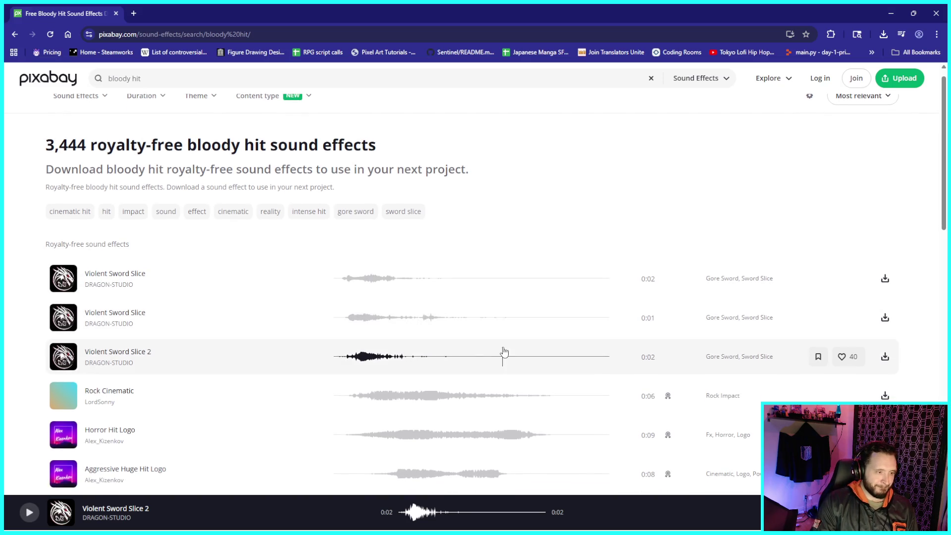
scroll(405, 345, "down", 2)
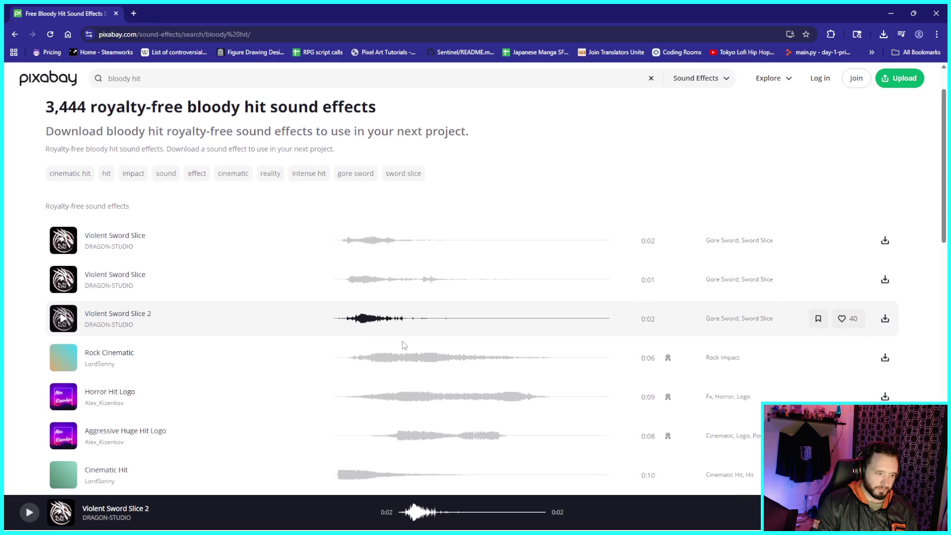
scroll(404, 345, "down", 1)
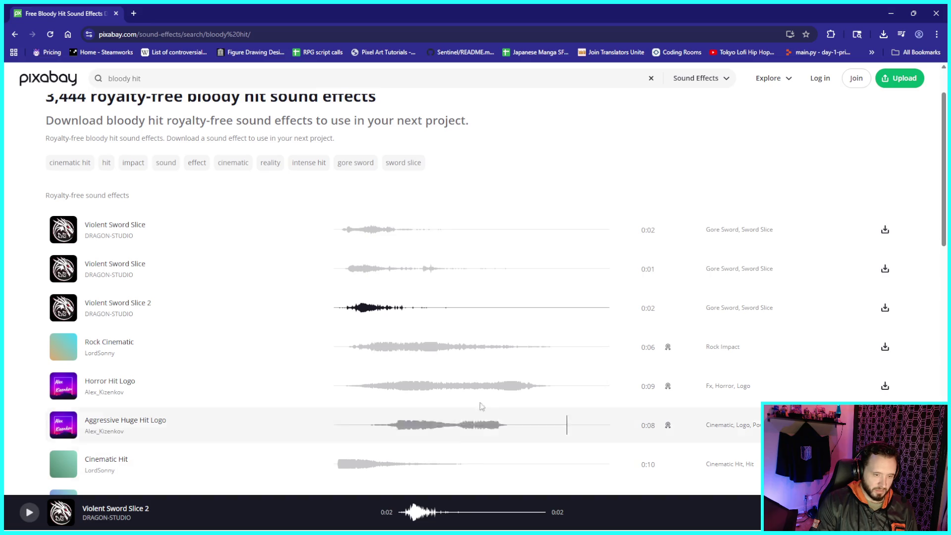
- Preview Violent Sword Slice 2, Rock Cinematic, Hit Metal Pipe and Hit Braam
left_click(62, 309)
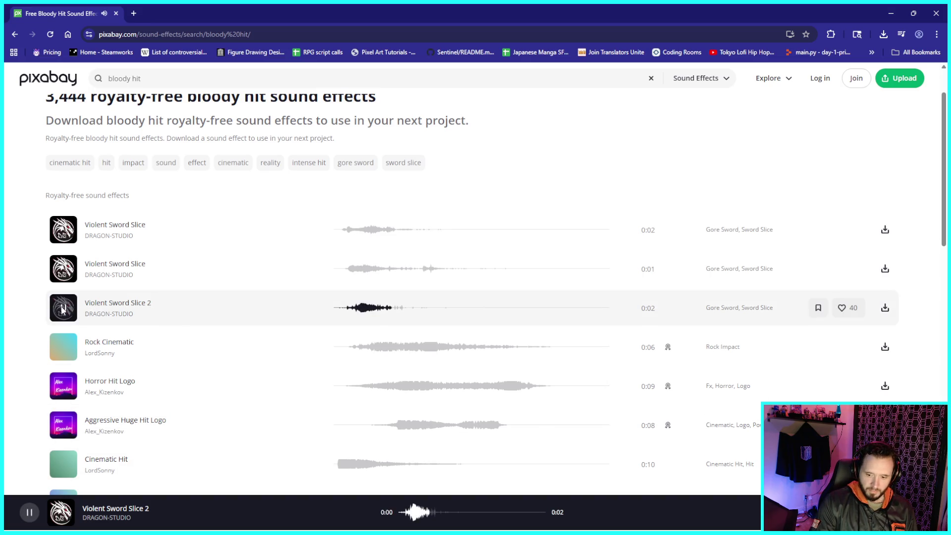
left_click(63, 349)
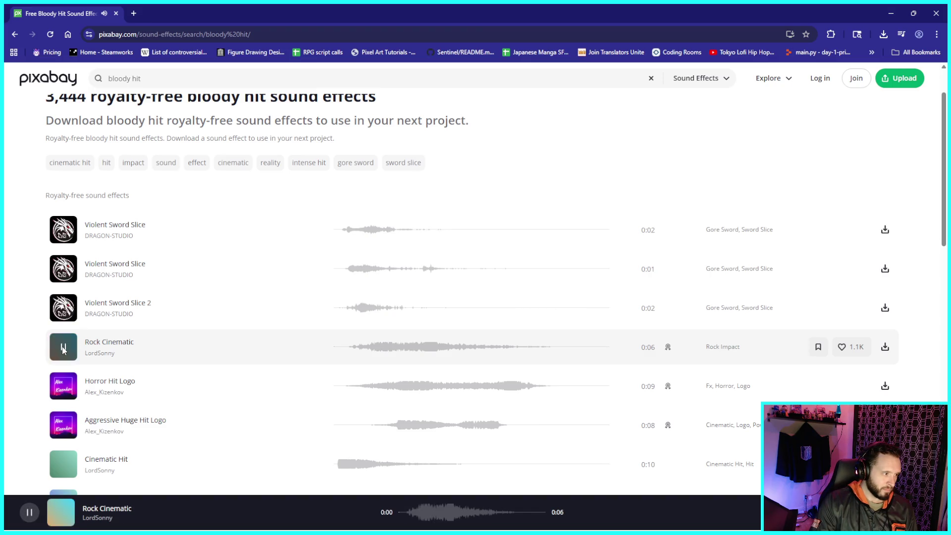
left_click(63, 348)
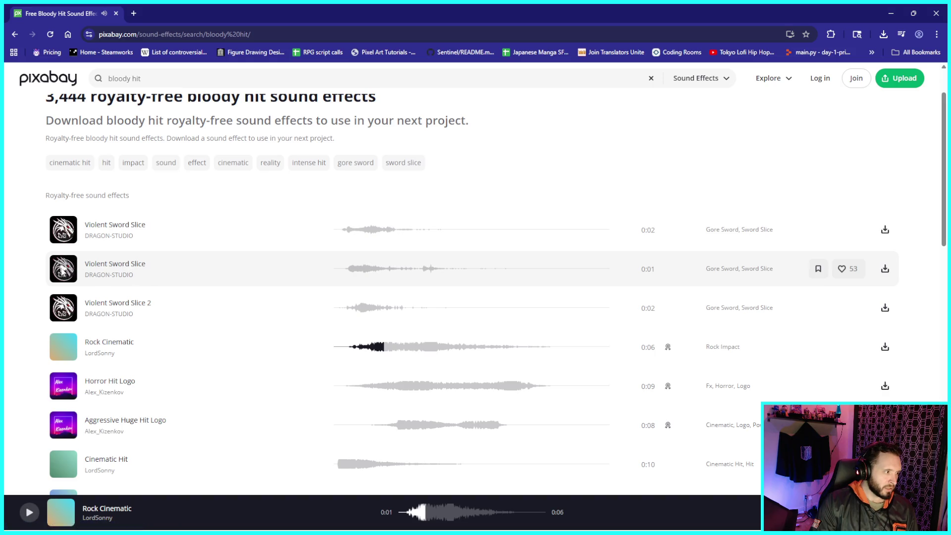
scroll(125, 278, "down", 2)
scroll(124, 282, "down", 3)
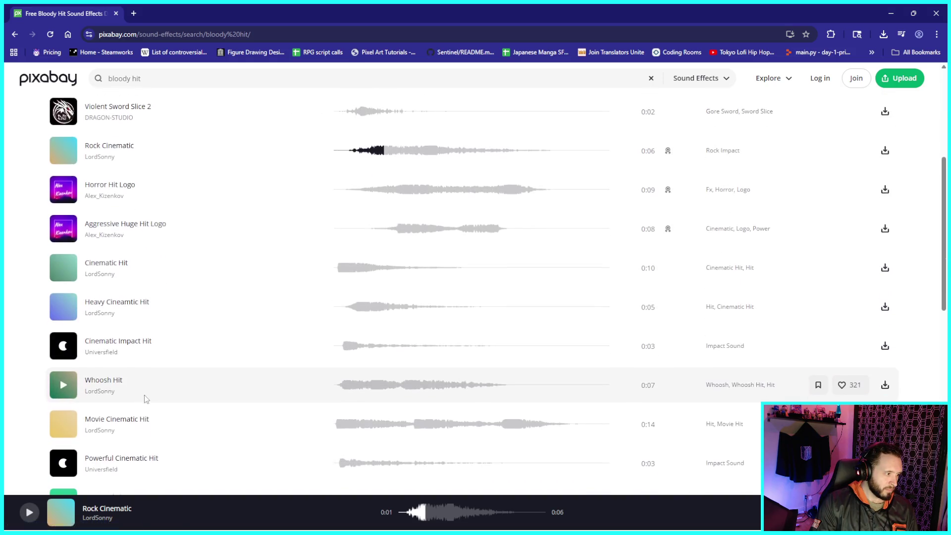
scroll(148, 400, "down", 1)
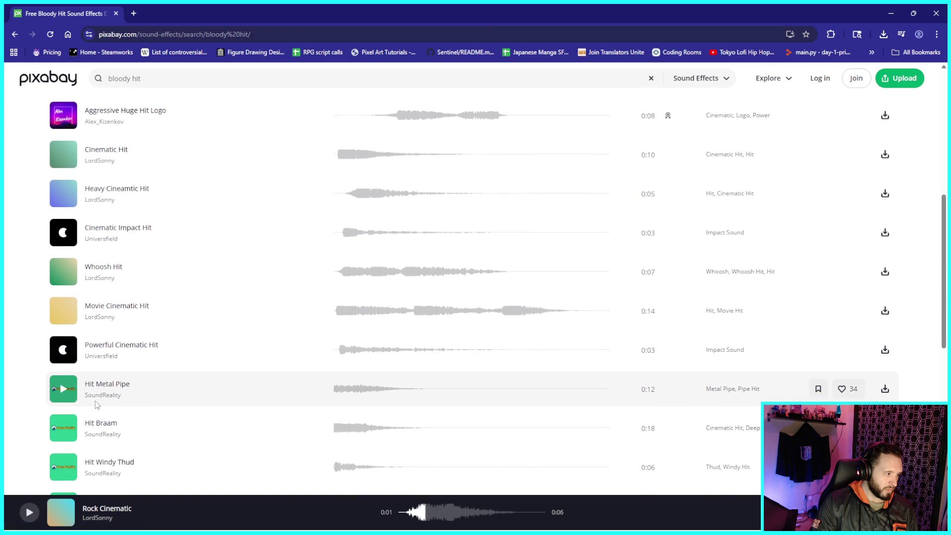
left_click(63, 389)
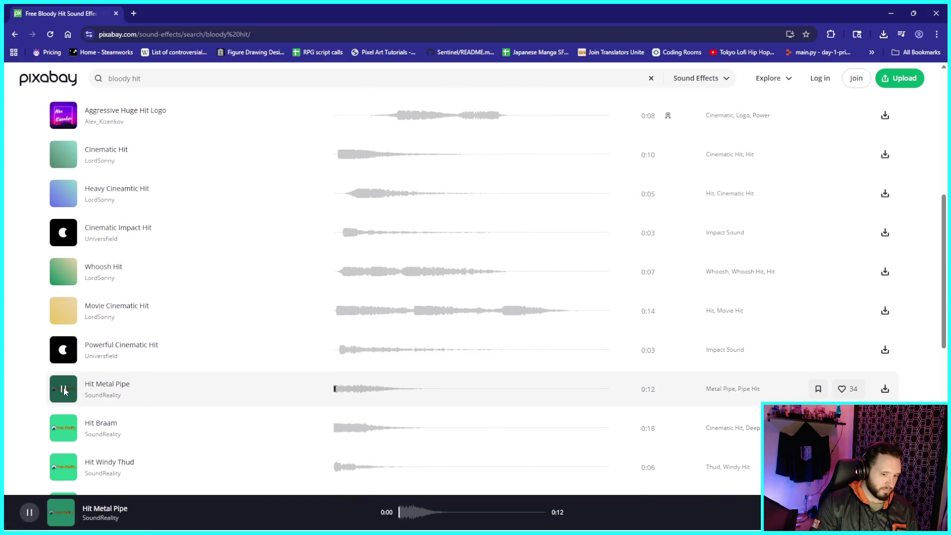
left_click(70, 431)
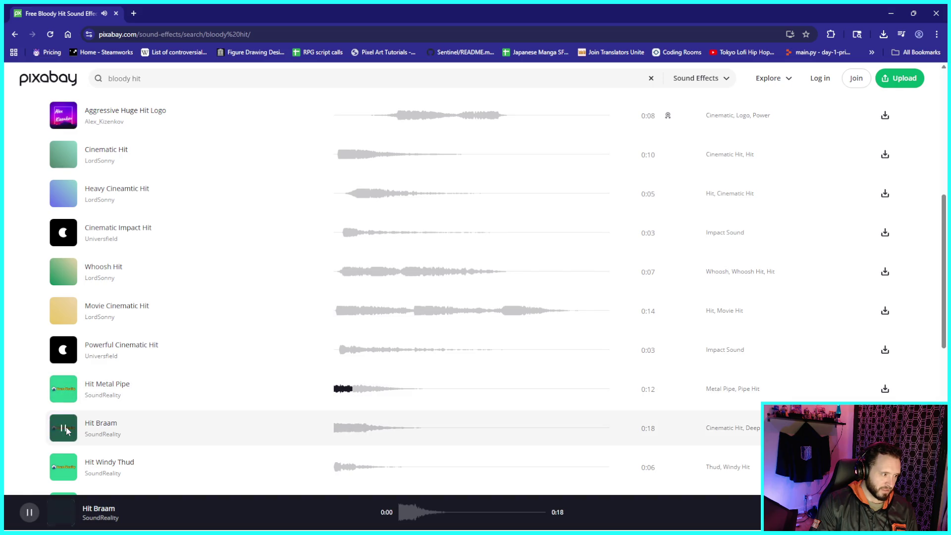
- Preview Hit Windy Thud, the bloody gunshot, Hit Watchtower and Orchestra Hit
scroll(73, 429, "down", 1)
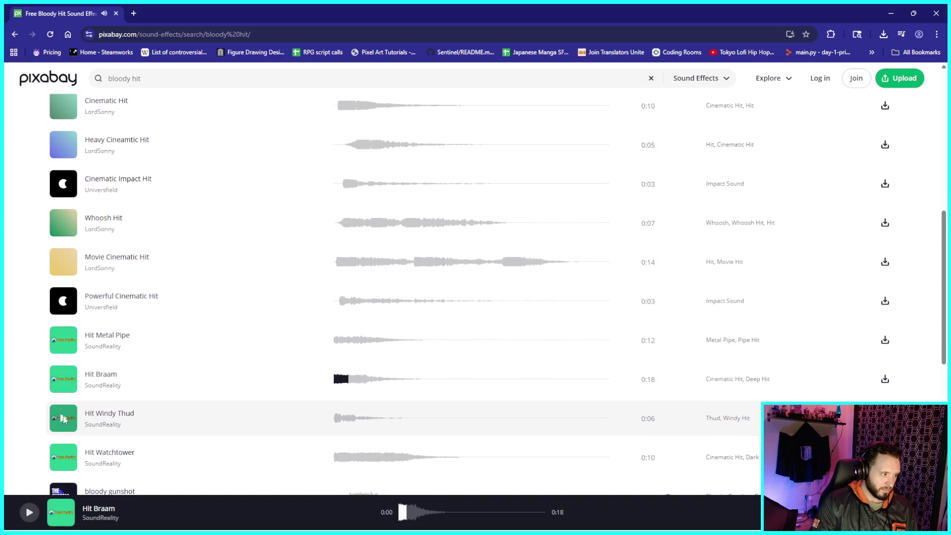
left_click(64, 419)
scroll(74, 406, "down", 2)
left_click(63, 398)
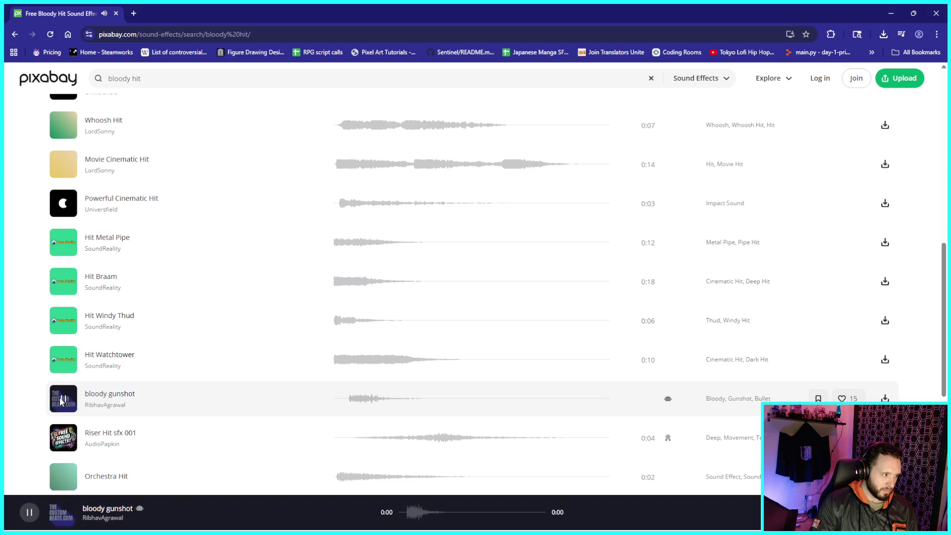
left_click(64, 359)
scroll(79, 375, "down", 1)
scroll(79, 396, "down", 1)
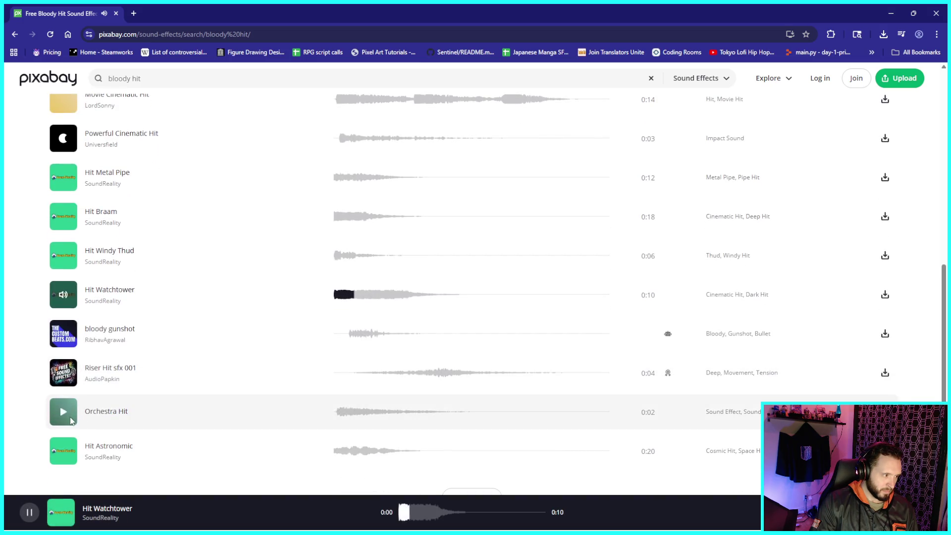
left_click(74, 410)
scroll(79, 410, "down", 3)
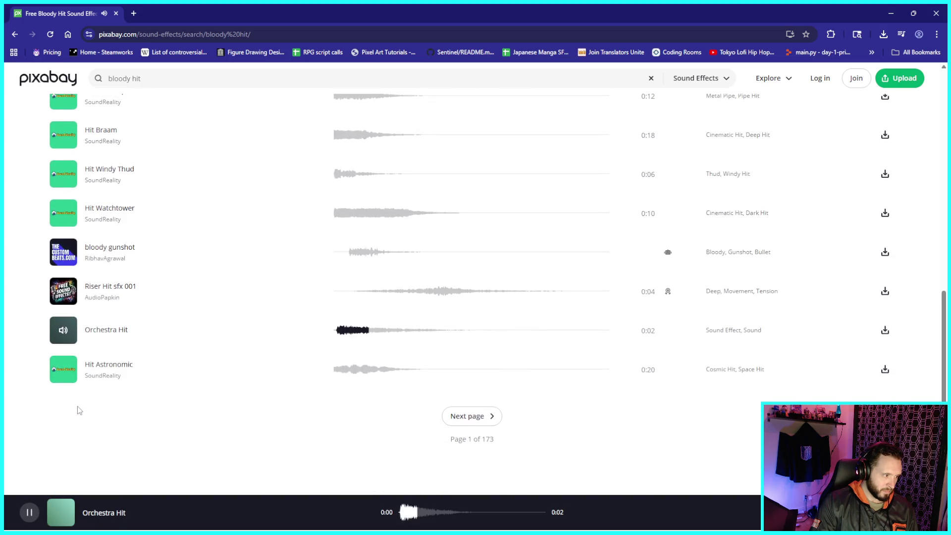
left_click(63, 332)
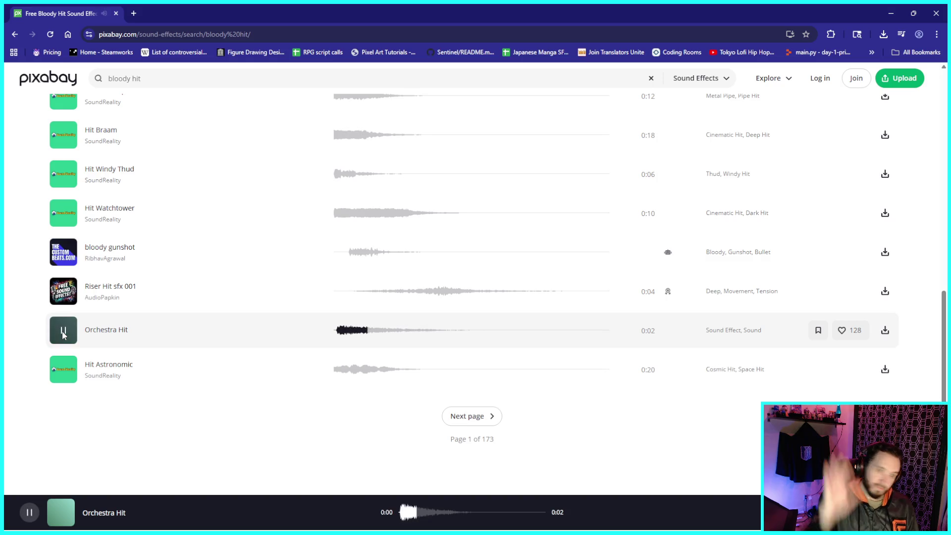
scroll(601, 301, "up", 12)
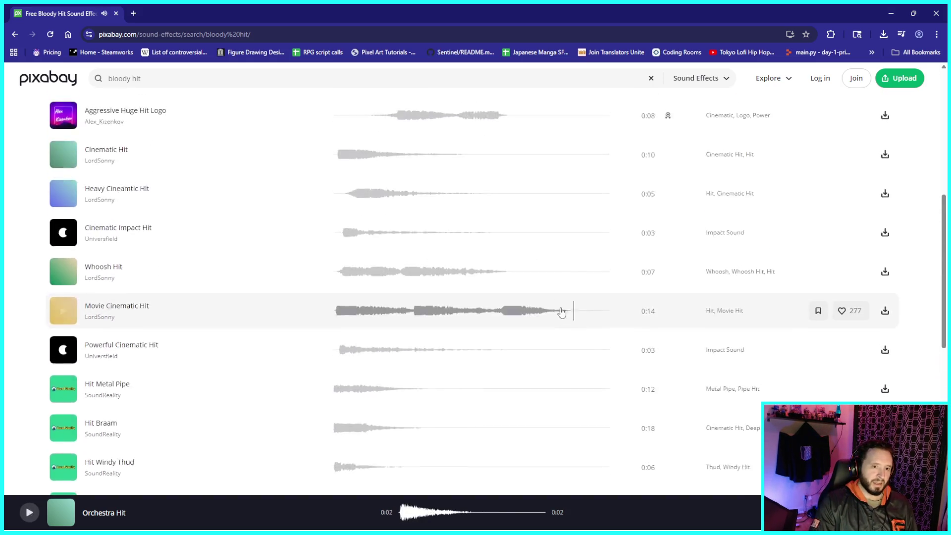
left_click(92, 80)
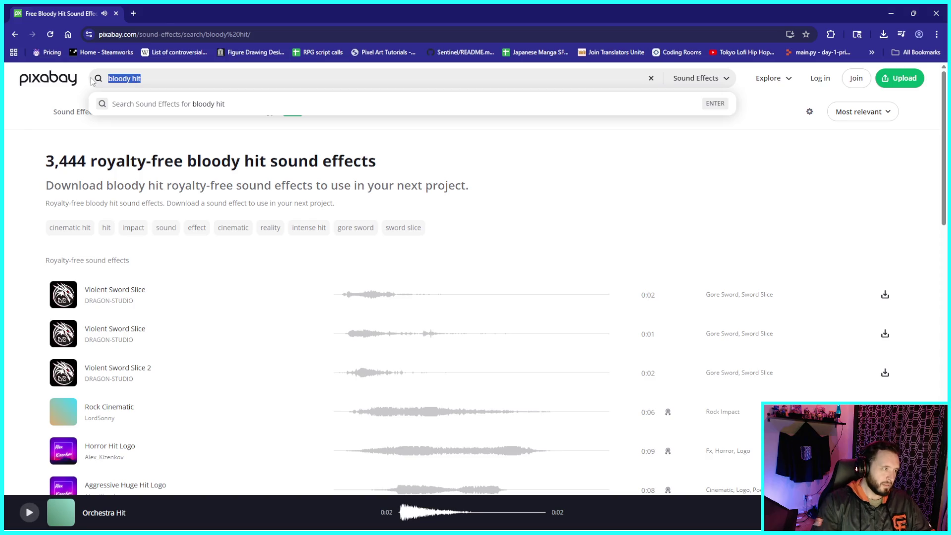
- Search Pixabay for 'zombie hit' and preview Zombie Pain 1
type("zombie hit")
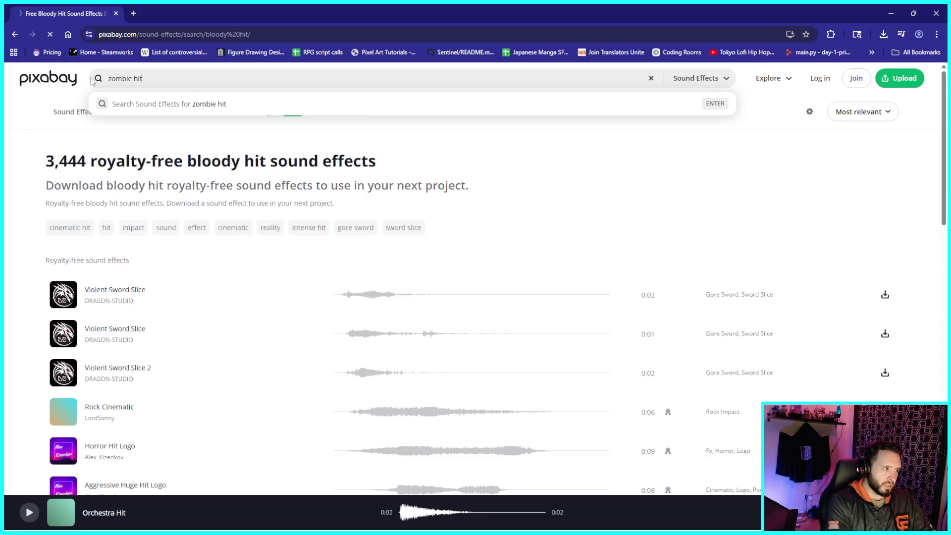
key("Return")
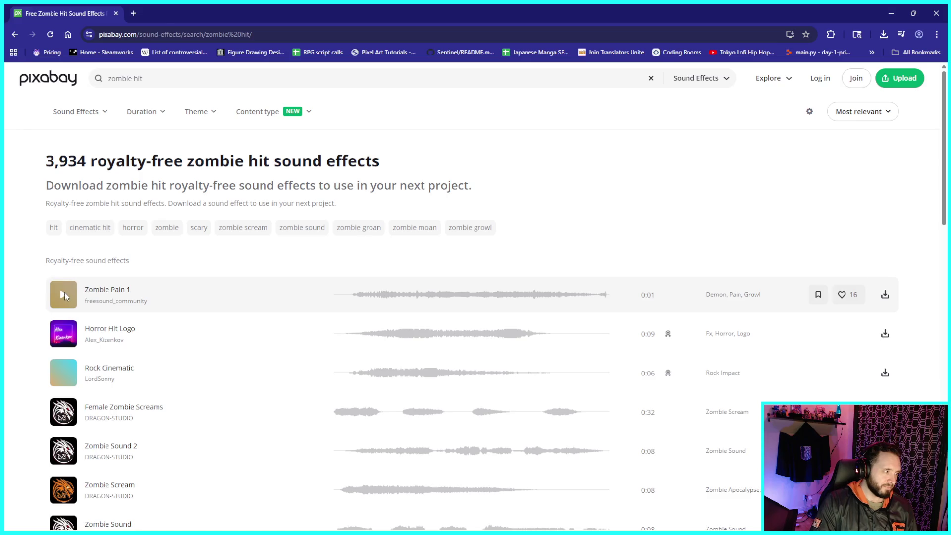
left_click(64, 296)
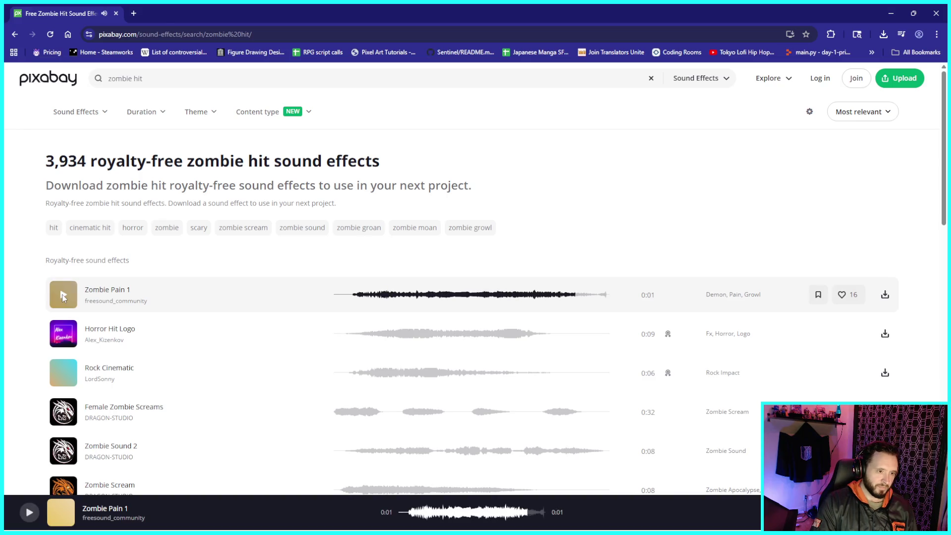
left_click(63, 296)
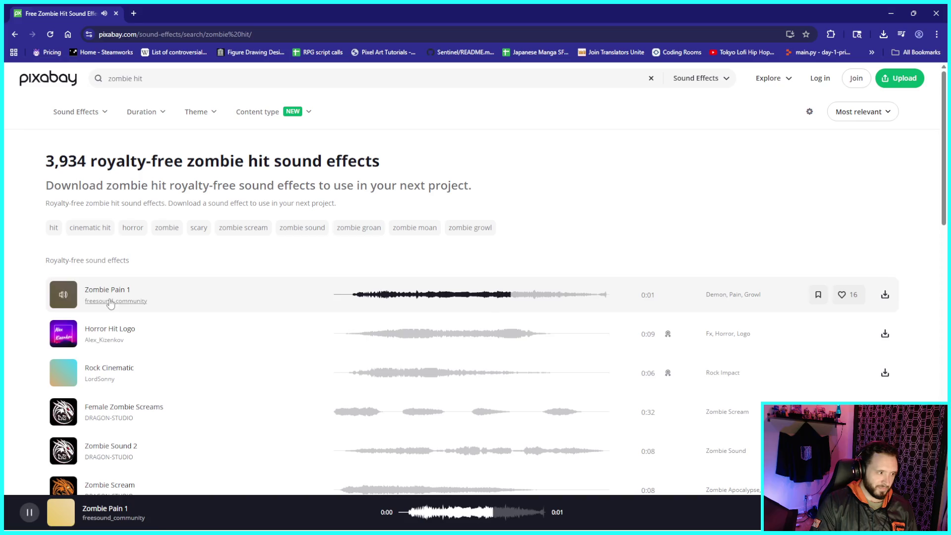
- Preview Female Zombie Screams and Zombie Sound 2, then restore the browser window
scroll(62, 346, "down", 1)
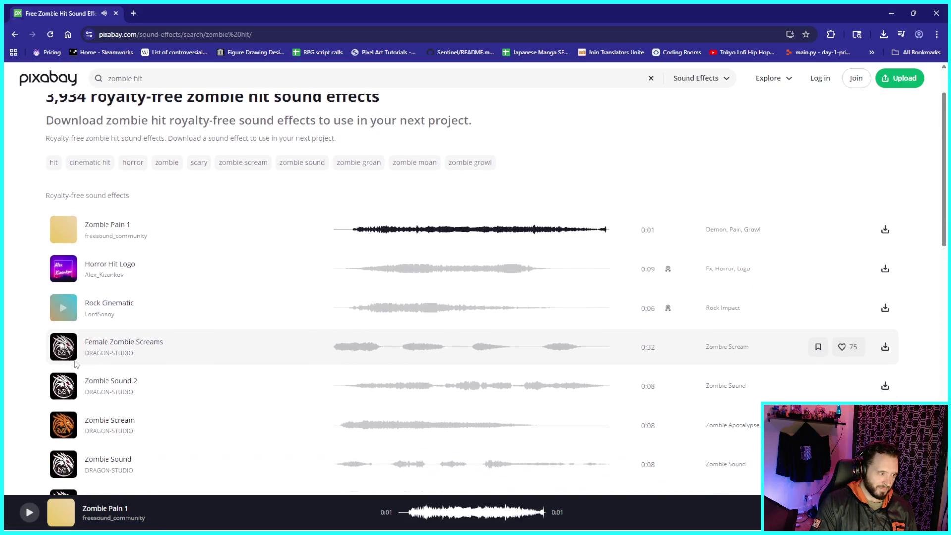
left_click(64, 348)
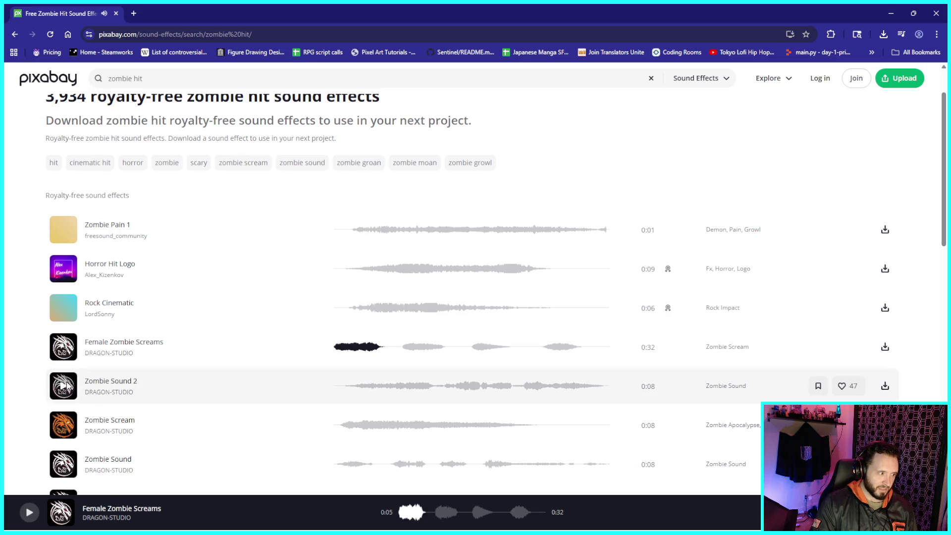
left_click(62, 388)
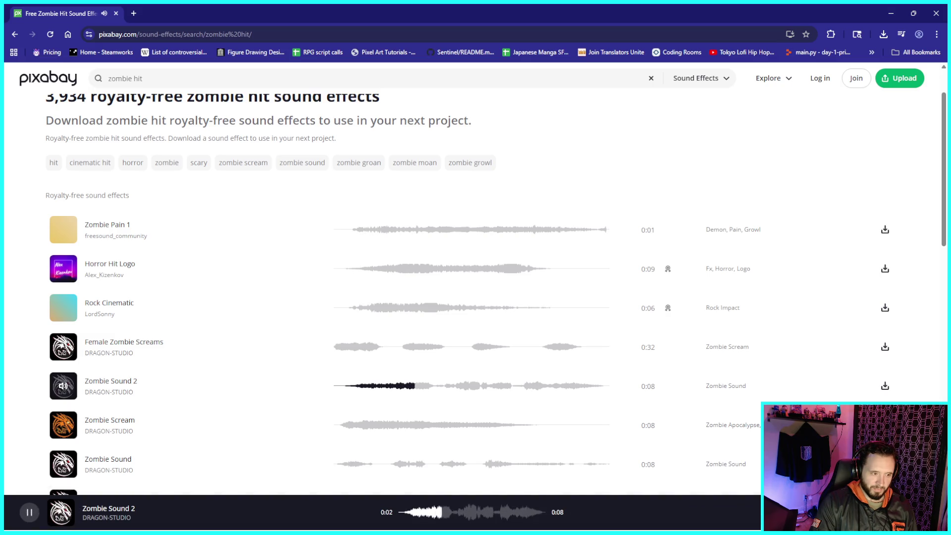
left_click(62, 348)
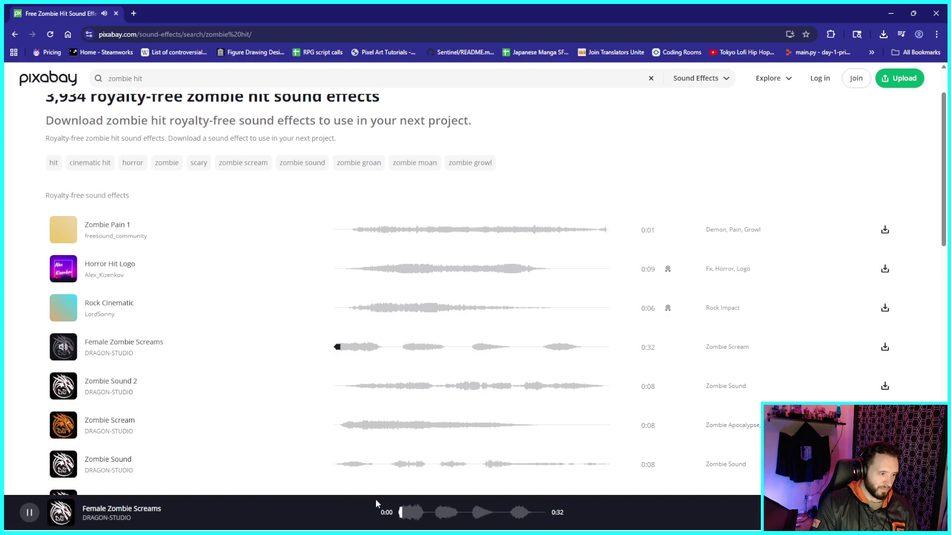
left_click(30, 512)
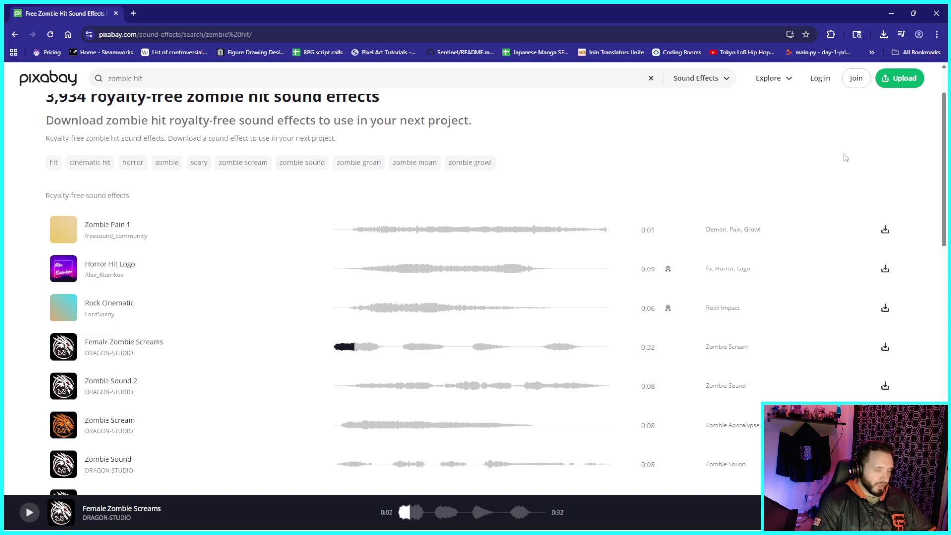
left_click(913, 13)
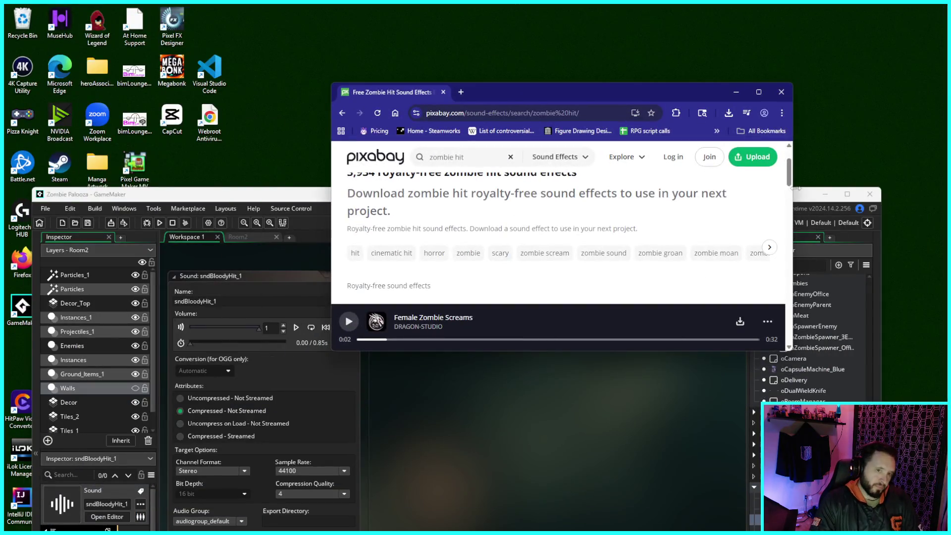
- Bring the Pixabay browser back in front of GameMaker and maximise it
left_click_drag(287, 201, 293, 107)
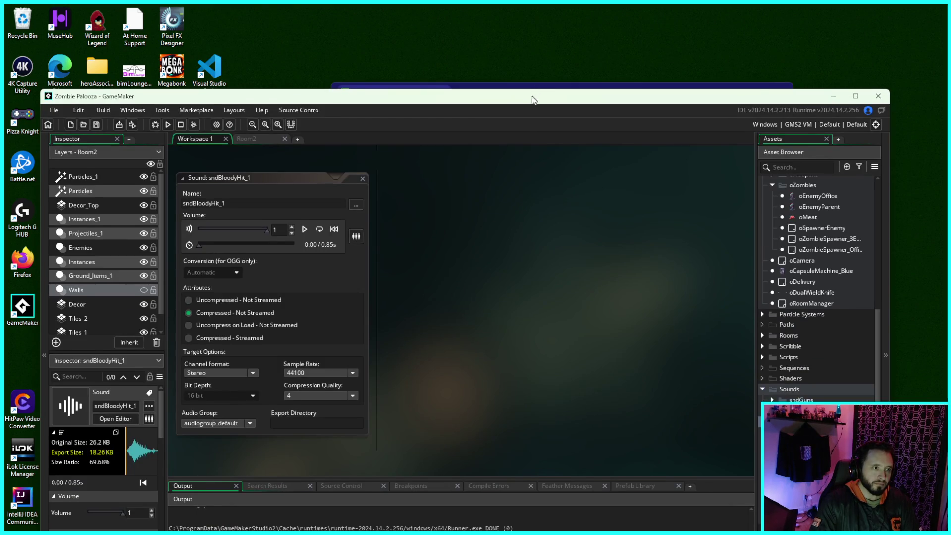
left_click(528, 86)
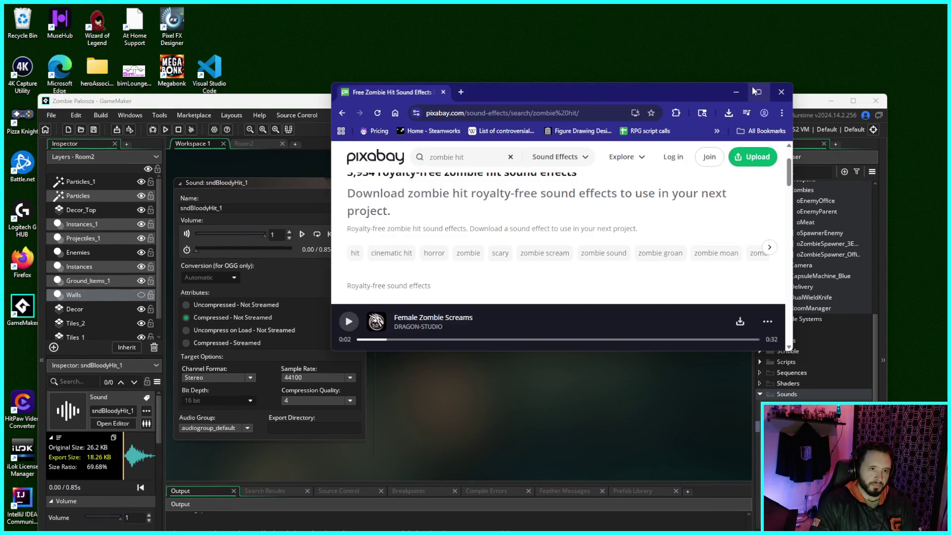
mouse_move(752, 87)
left_mouse_down()
mouse_move(698, 79)
mouse_move(664, 49)
left_mouse_up()
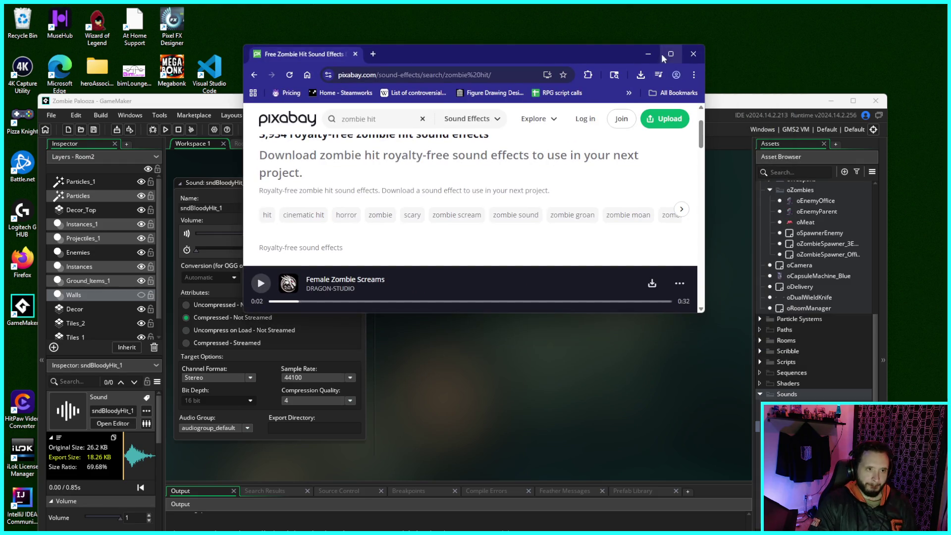
left_click(663, 52)
scroll(273, 297, "down", 1)
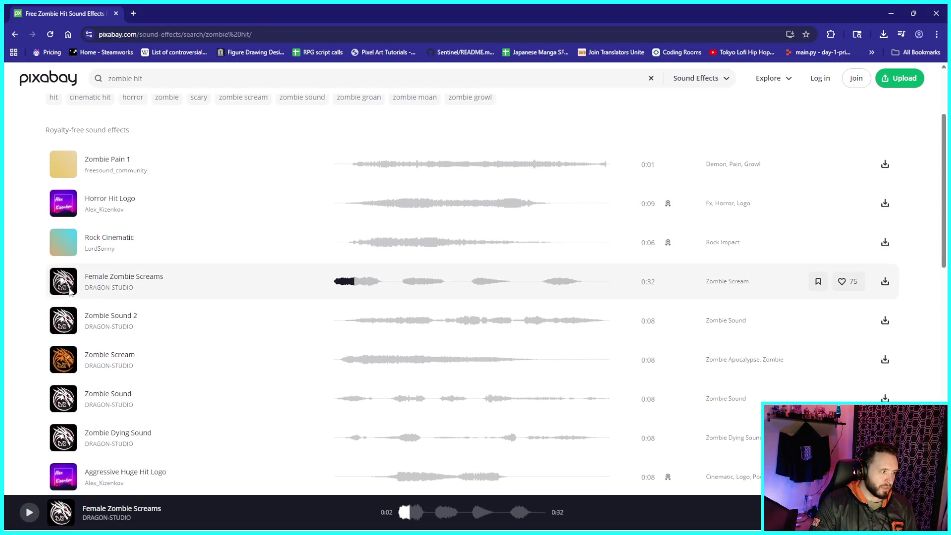
- Preview Female Zombie Screams, Zombie Sound 2 and Zombie Scream, dismissing the thank-the-creator prompts
left_click(63, 282)
left_click(63, 284)
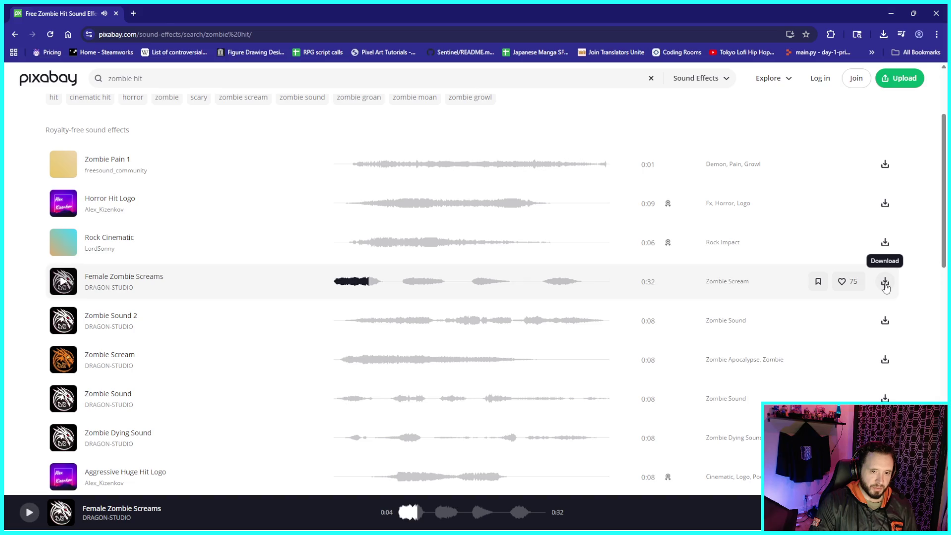
left_click(63, 322)
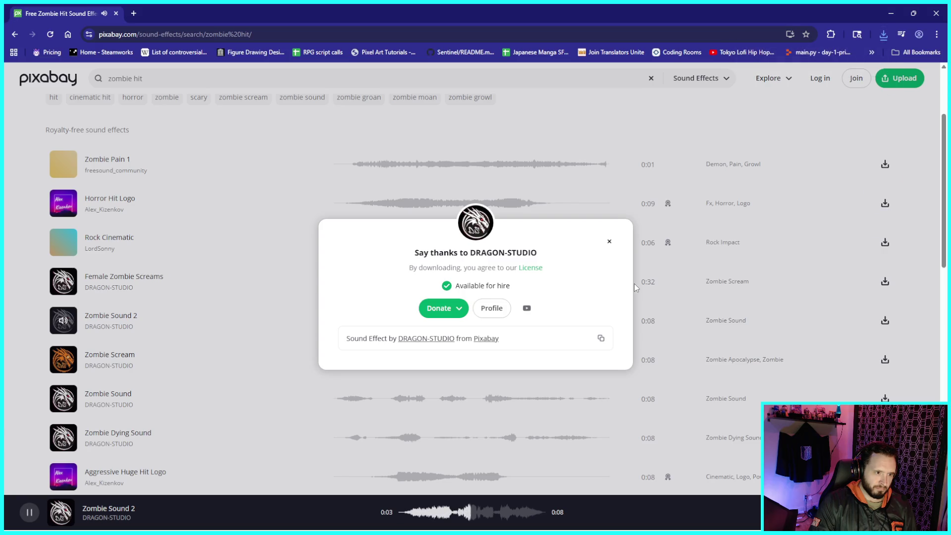
left_click(609, 241)
left_click(65, 325)
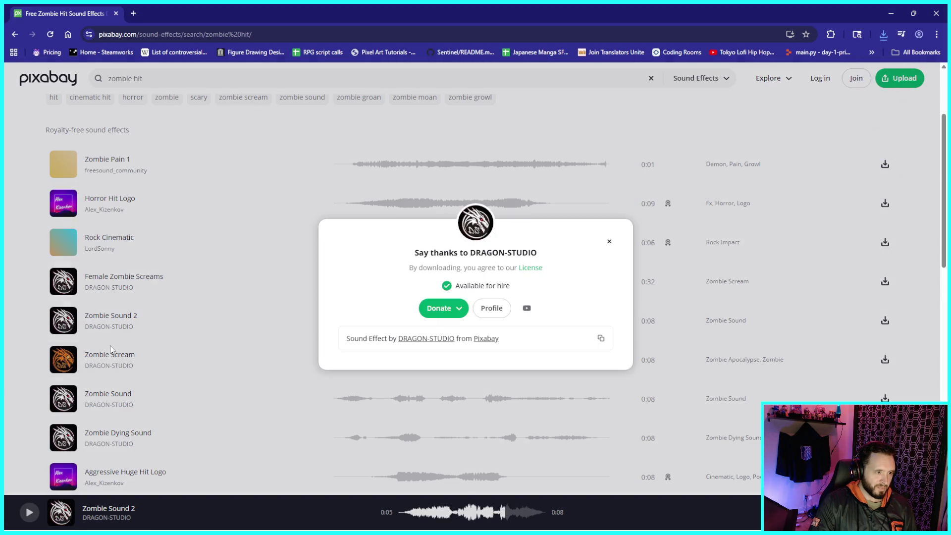
left_click(609, 243)
left_click(64, 360)
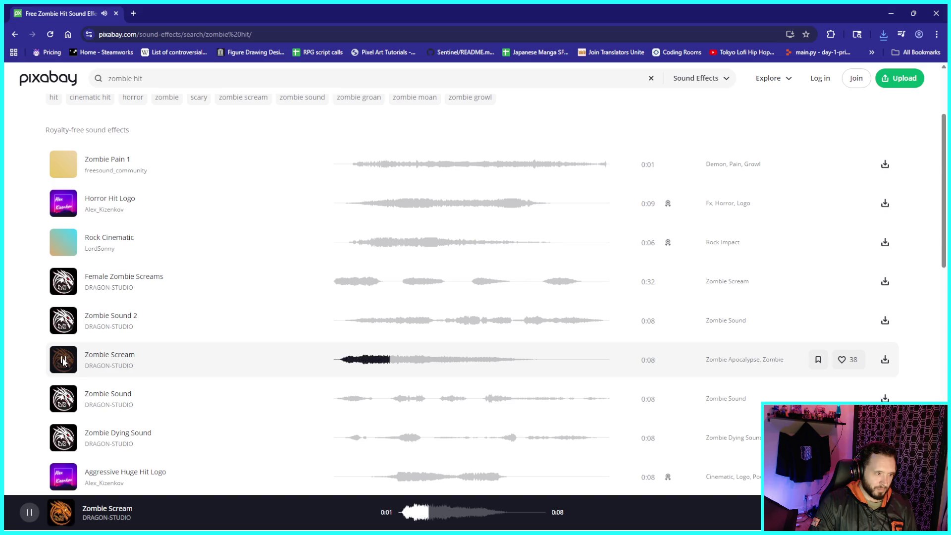
left_click(64, 360)
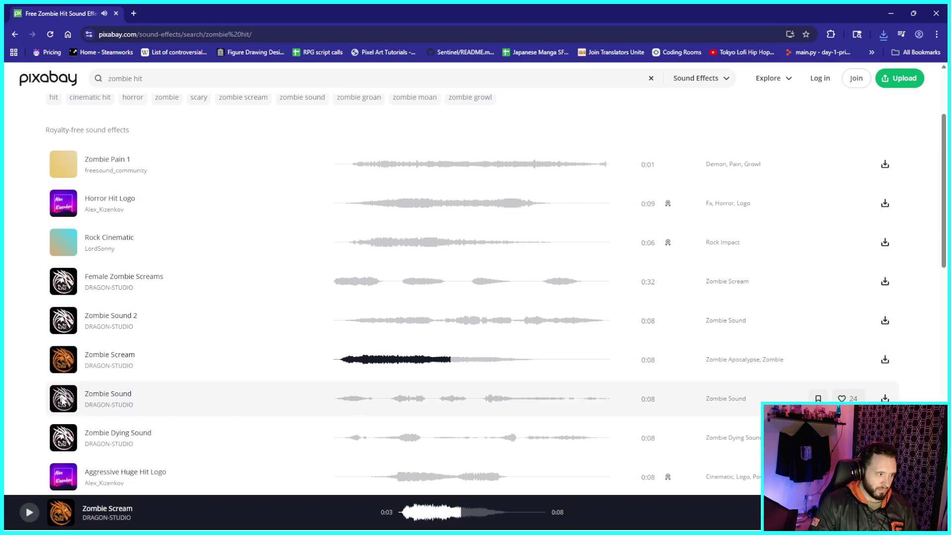
- Download Zombie Scream, then preview and download the Zombie Sound effect
left_click(885, 398)
left_click(609, 242)
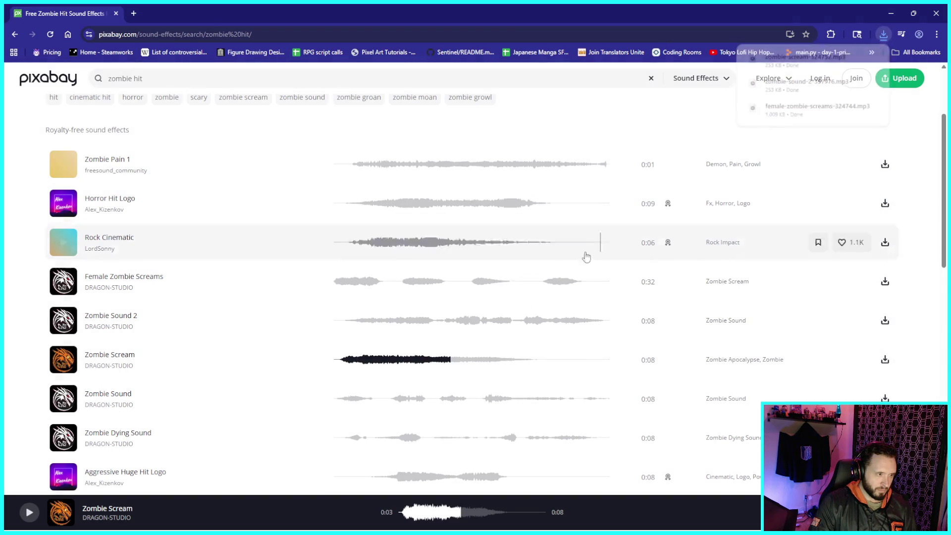
left_click(62, 402)
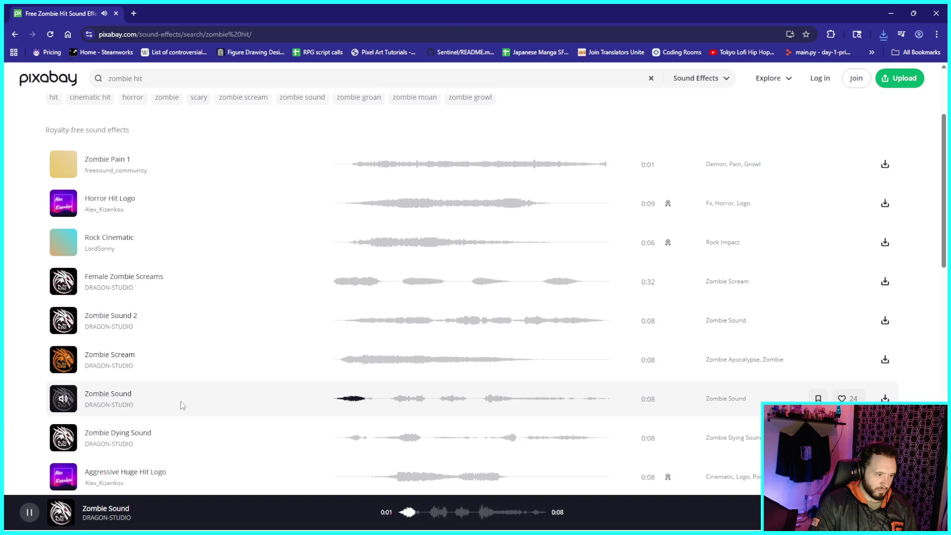
left_click(65, 401)
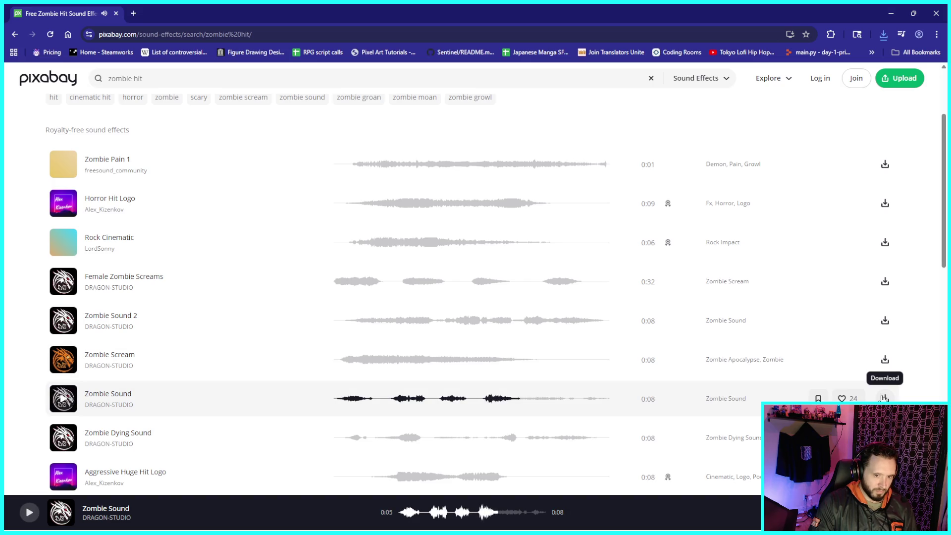
scroll(331, 395, "down", 1)
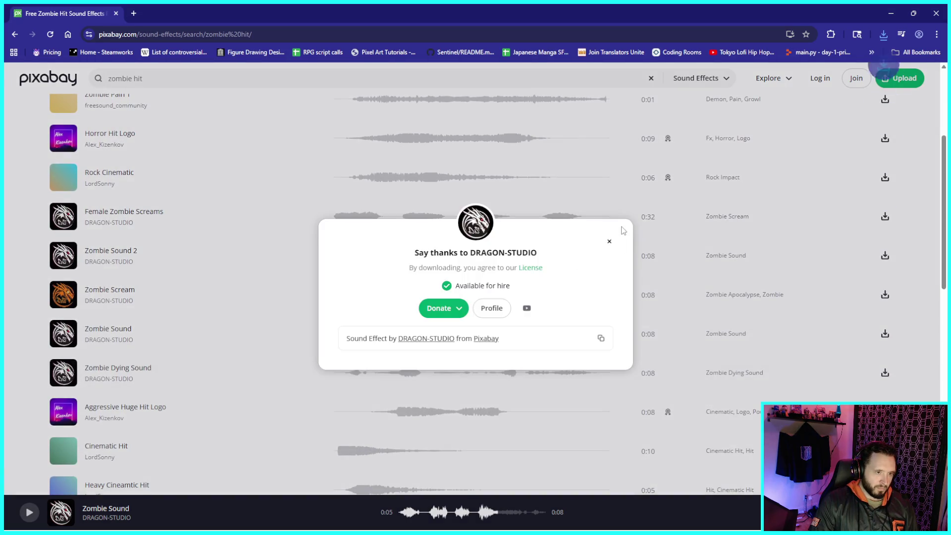
left_click(65, 375)
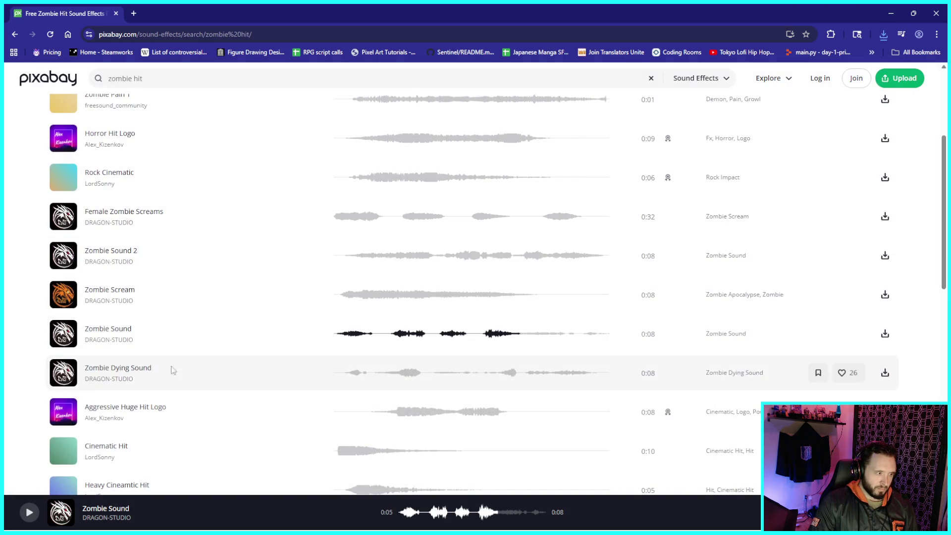
- Preview Zombie Dying Sound and restore the browser to a smaller window
left_click(65, 375)
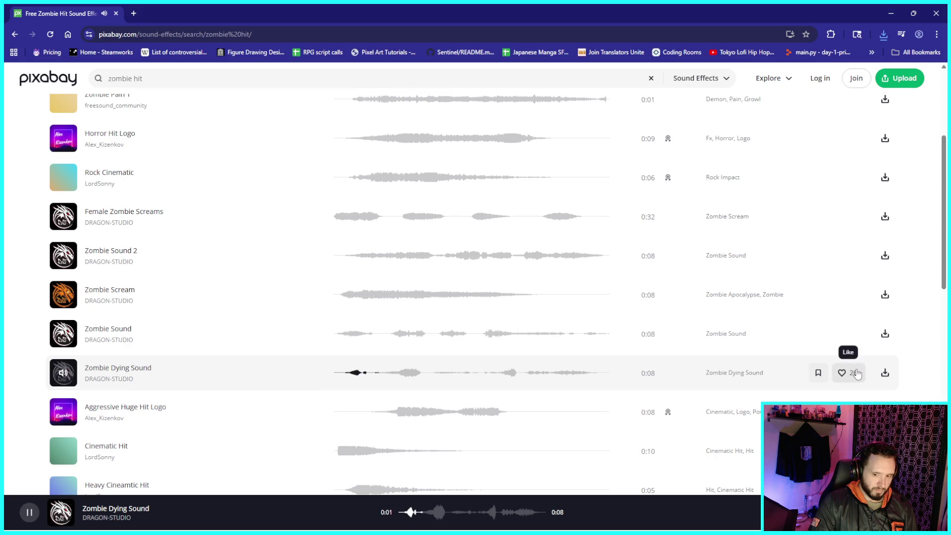
scroll(488, 346, "down", 1)
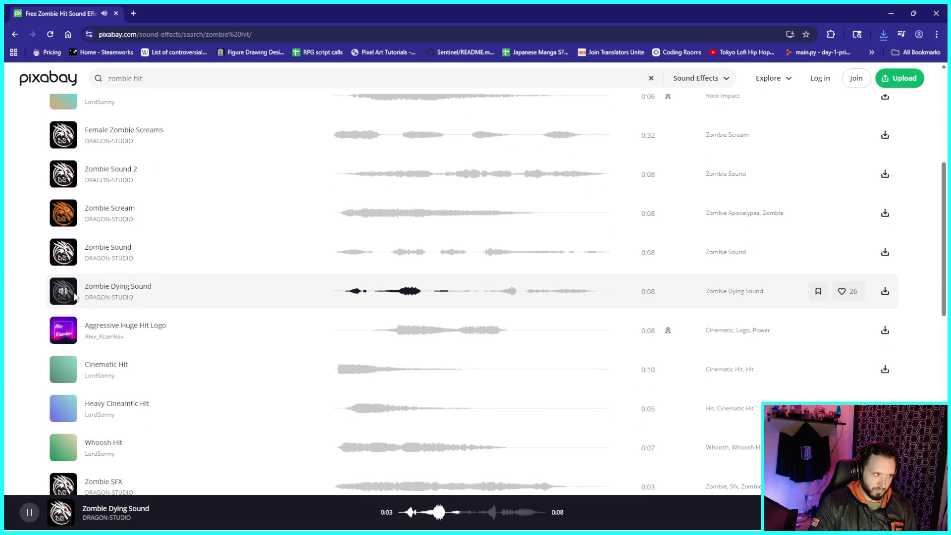
left_click(63, 294)
scroll(436, 267, "down", 1)
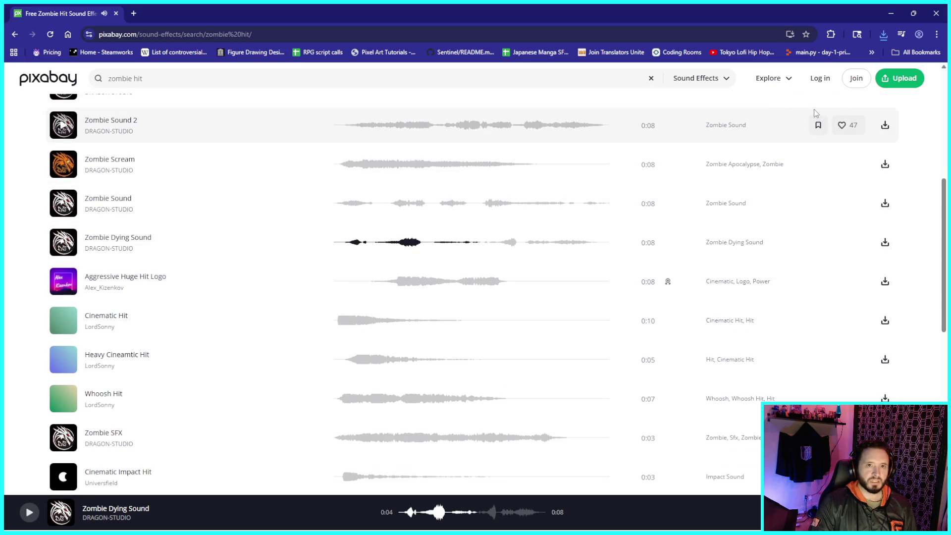
left_click(913, 13)
- Clear the desktop and open File Explorer with ZombieResourcesDept in a second tab
left_click_drag(609, 65, 528, 81)
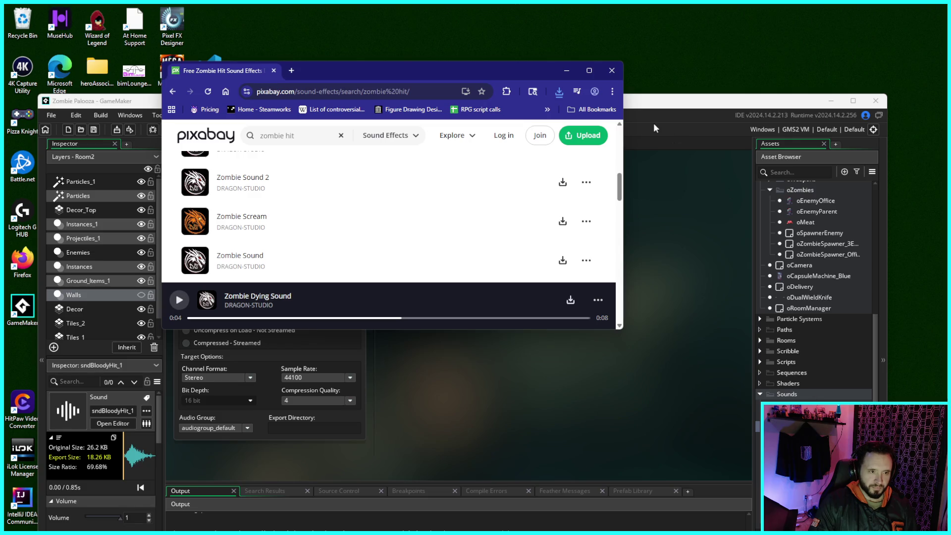
left_click_drag(501, 76, 705, 59)
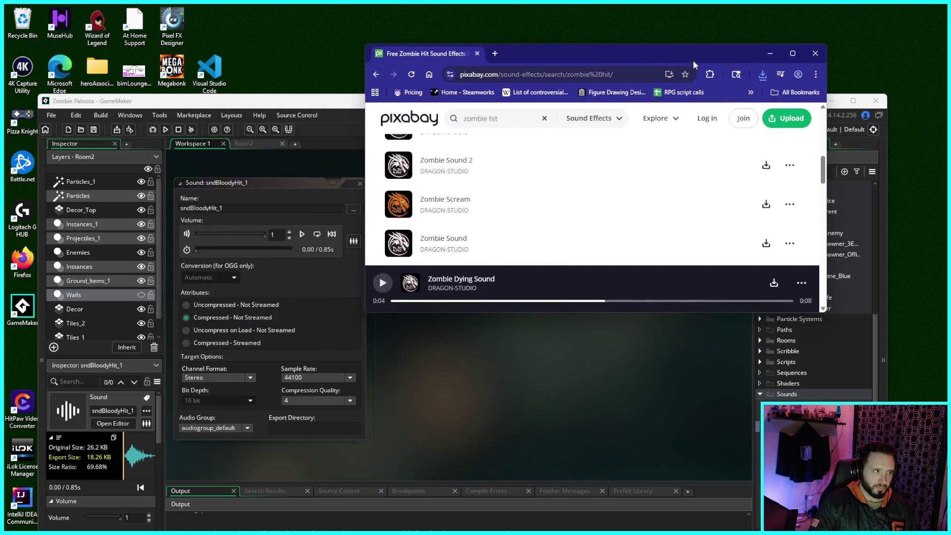
left_click(343, 108)
left_click(832, 101)
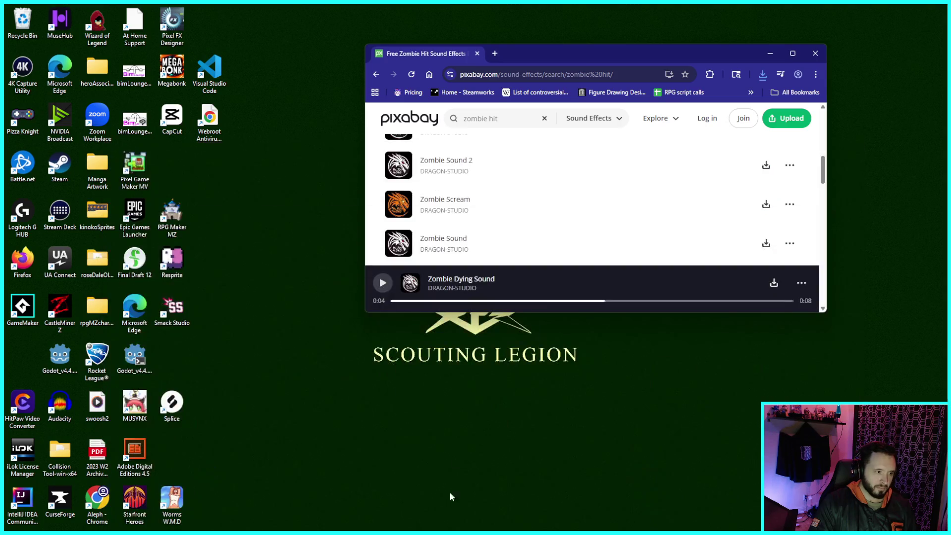
left_click(444, 519)
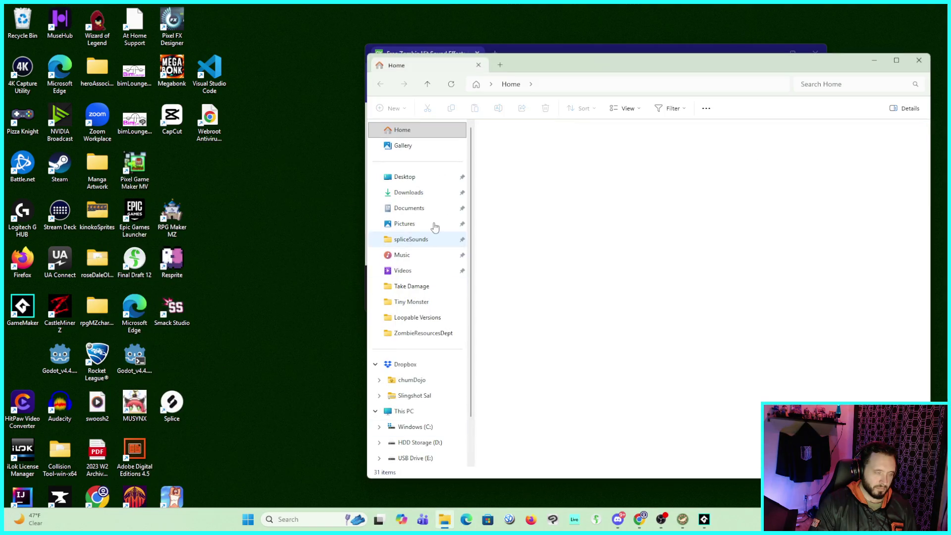
left_click(499, 65)
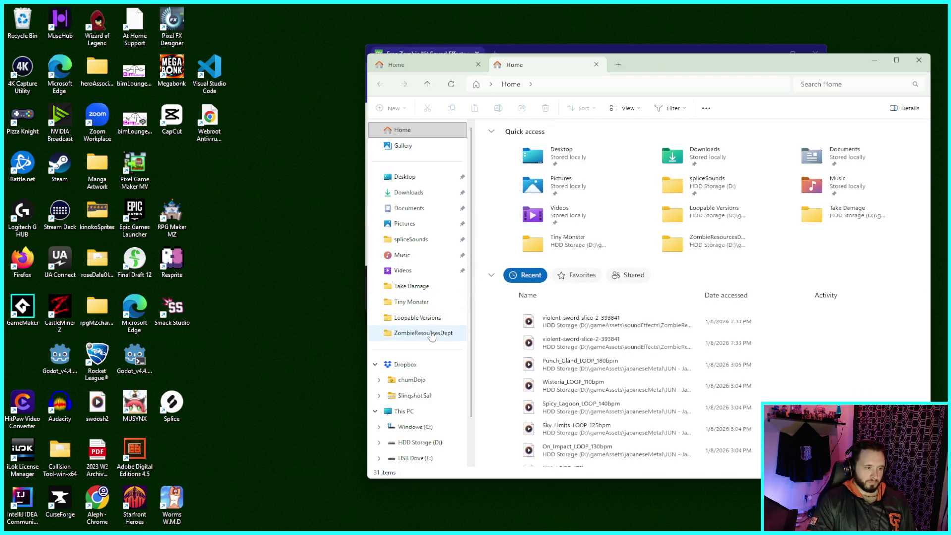
left_click(431, 333)
- Copy today's downloaded zombie sound files from Downloads into ZombieResourcesDept, skipping the duplicate sword slice
left_click(424, 69)
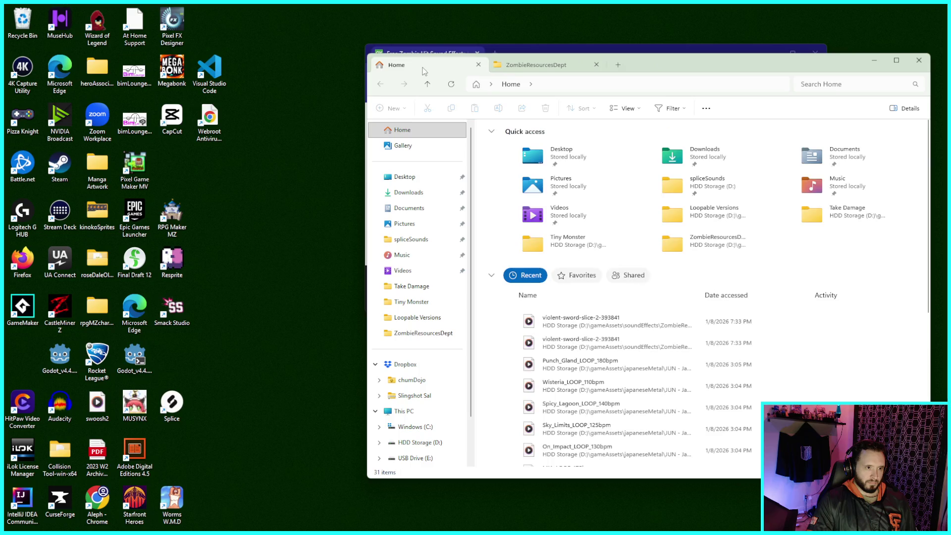
left_click(421, 192)
left_click(542, 155)
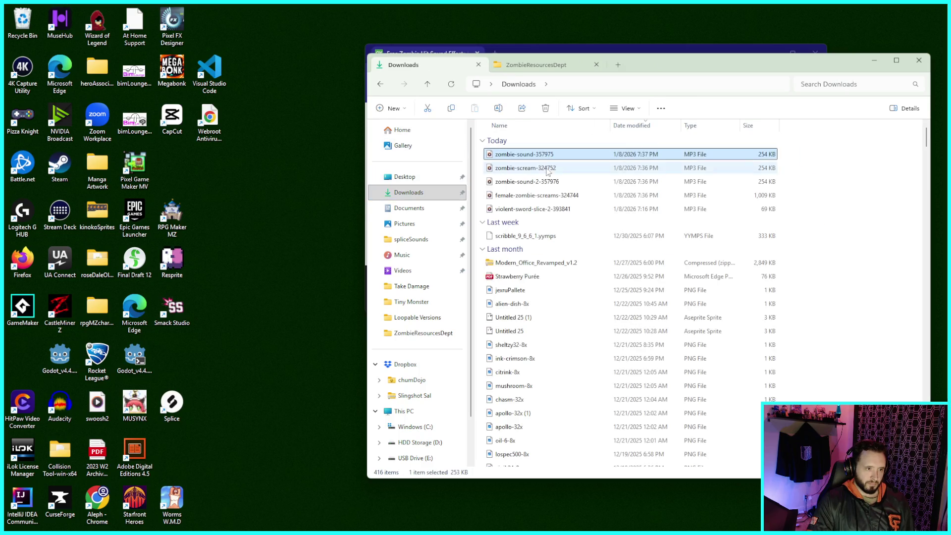
left_click(532, 209, "shift")
mouse_move(532, 210)
left_mouse_down()
mouse_move(556, 74)
mouse_move(576, 189)
left_mouse_up()
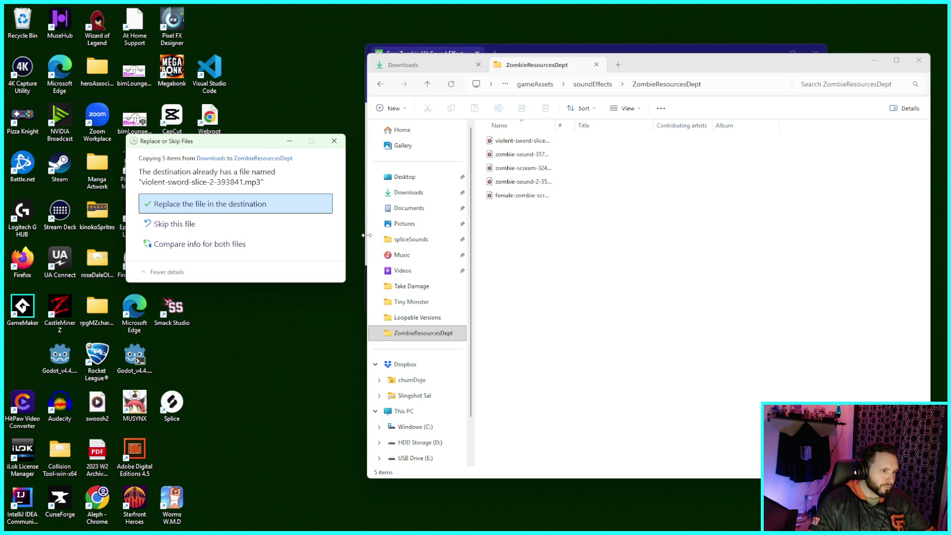
left_click(219, 224)
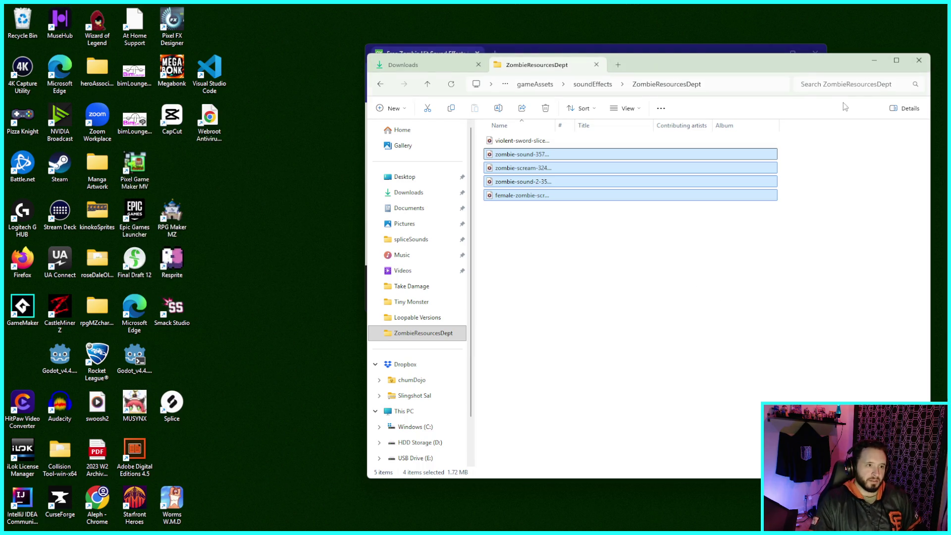
- Maximize the browser and preview the Zombie SFX and Zombie Call effects
left_click(701, 51)
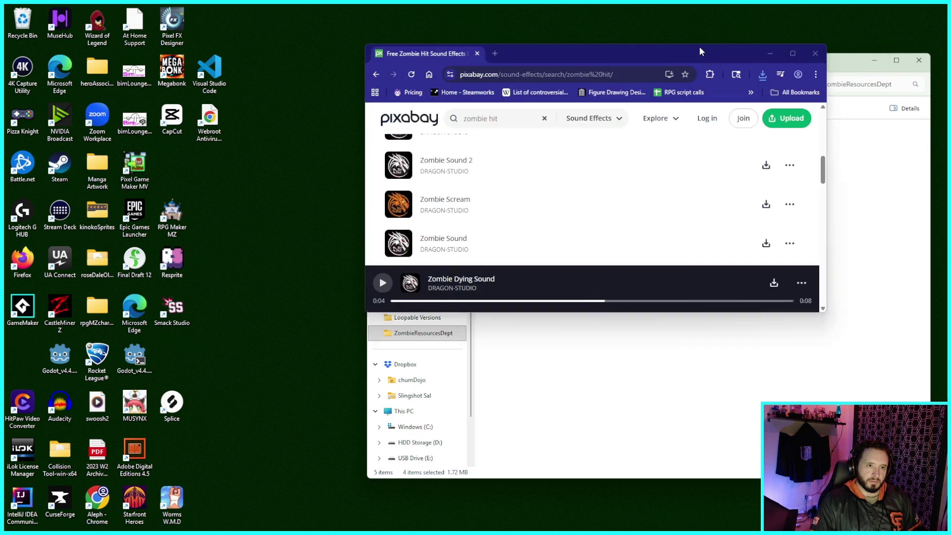
left_click(792, 53)
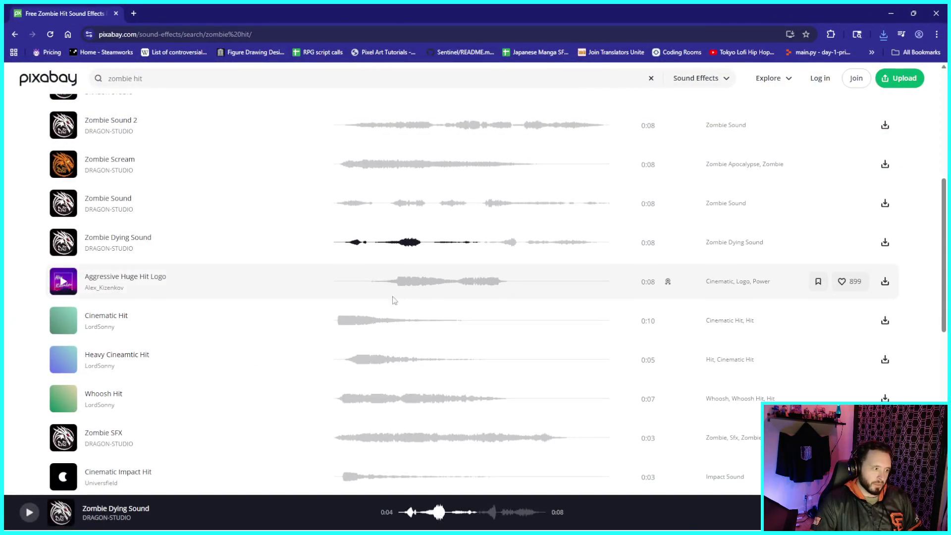
scroll(208, 329, "down", 2)
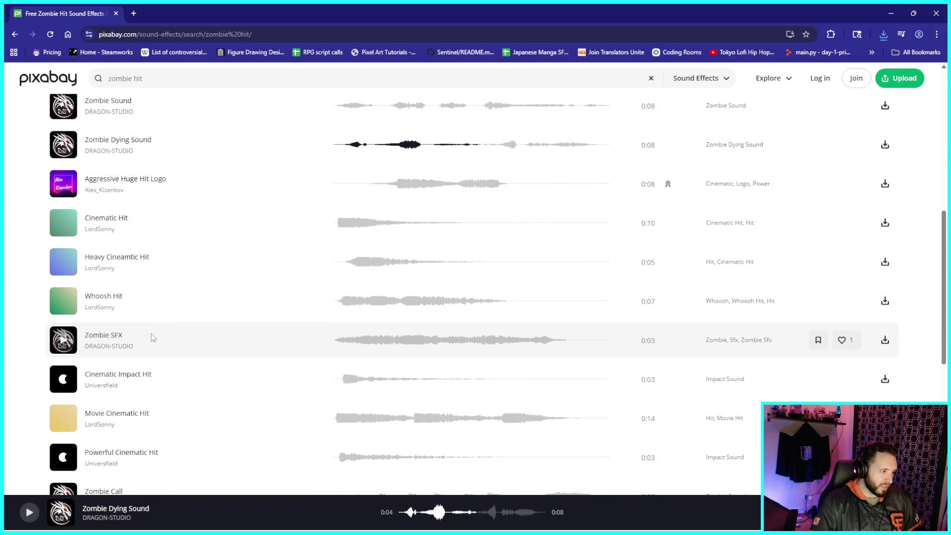
left_click(65, 341)
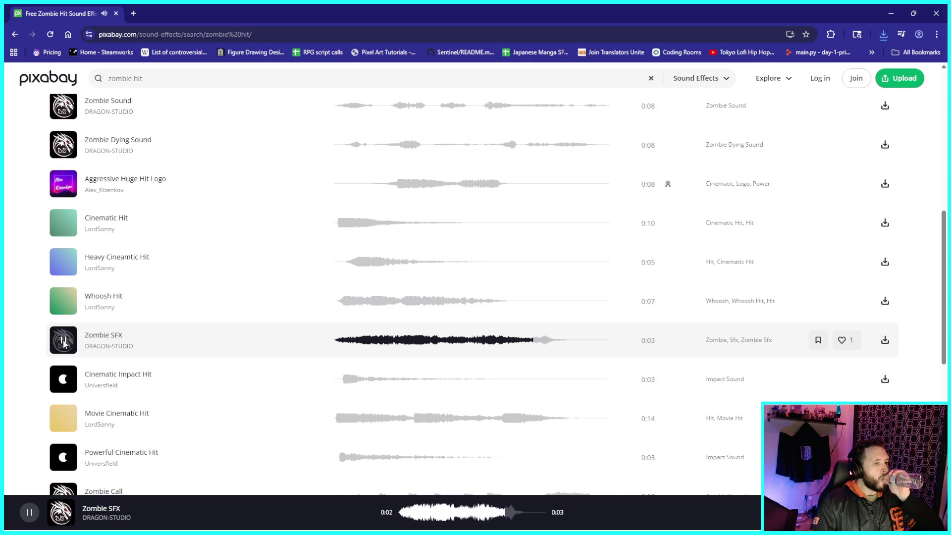
scroll(79, 342, "down", 2)
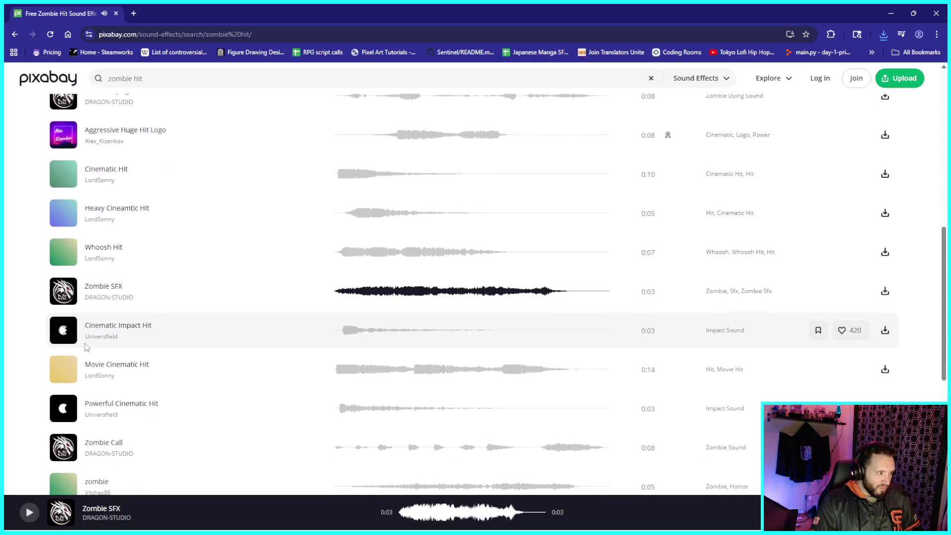
left_click(65, 383)
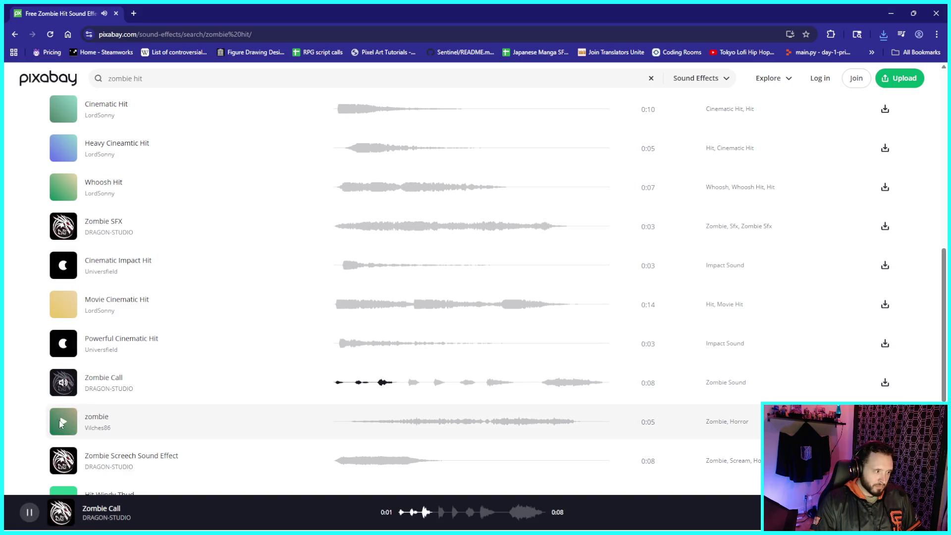
- Preview the zombie and Zombie Screech tracks, then load page 2 of the zombie hit results
left_click(63, 423)
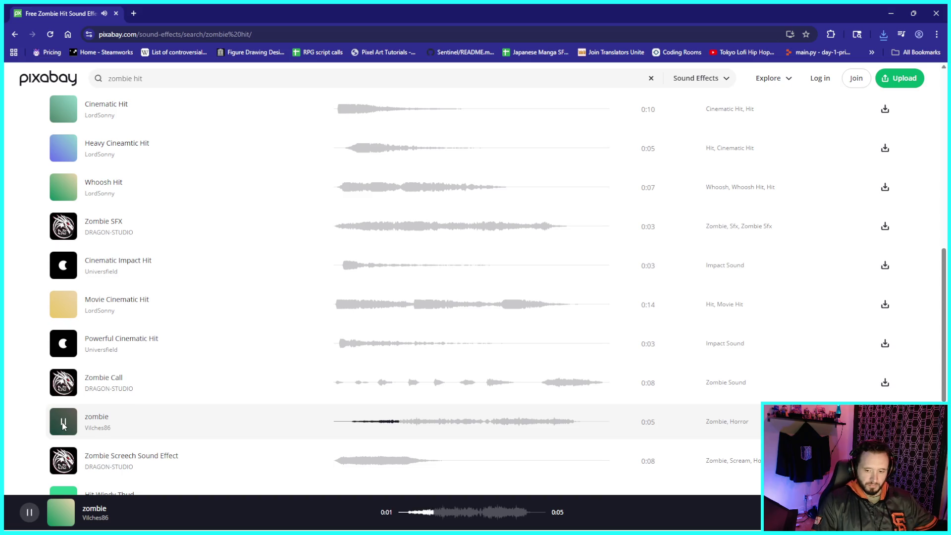
scroll(90, 396, "down", 2)
left_click(63, 362)
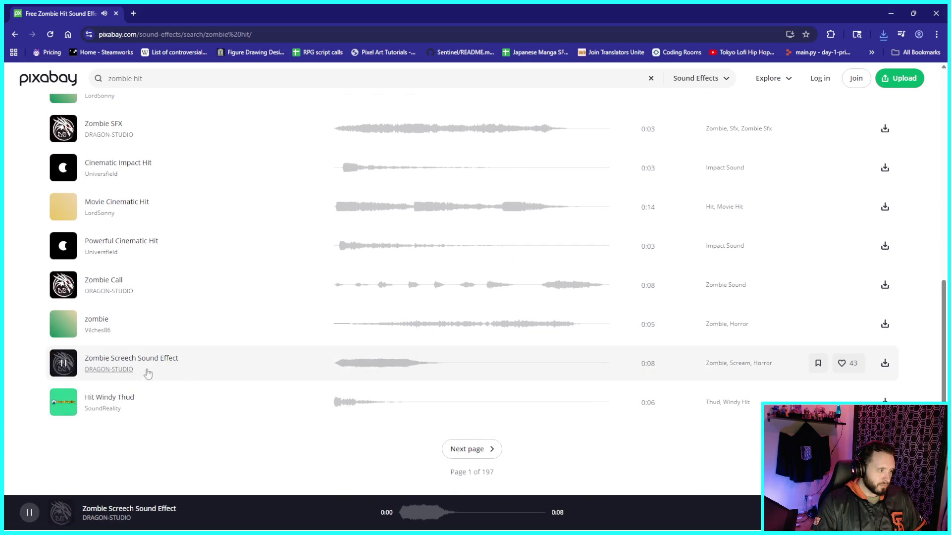
scroll(178, 374, "down", 1)
left_click(63, 347)
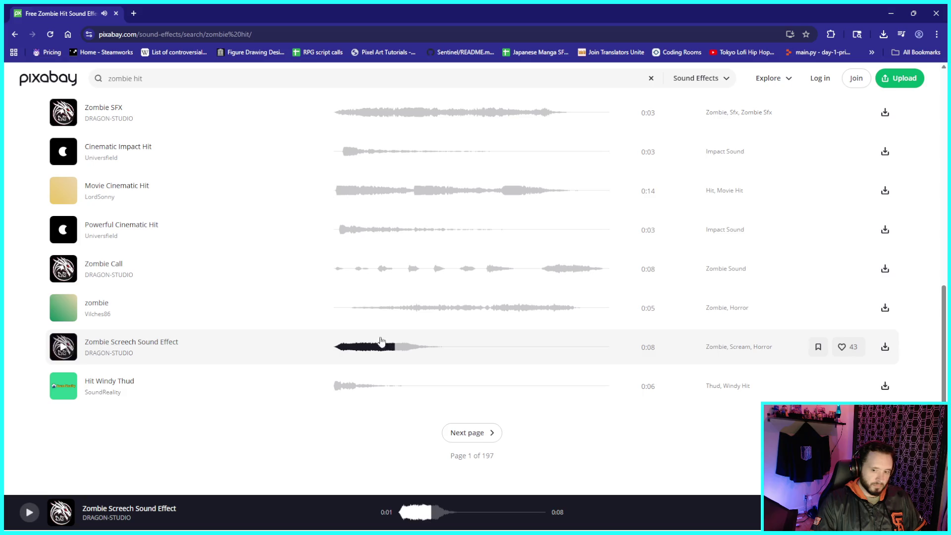
scroll(582, 296, "down", 4)
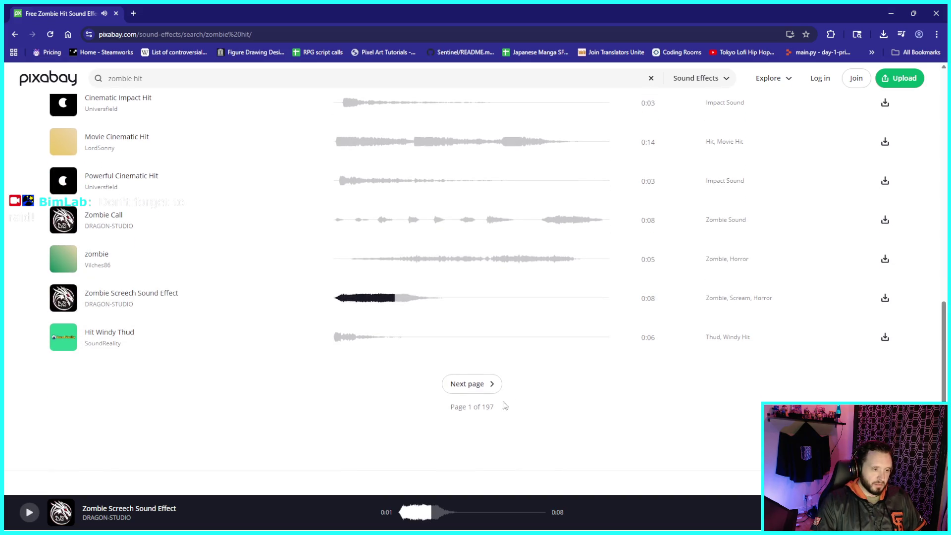
left_click(468, 238)
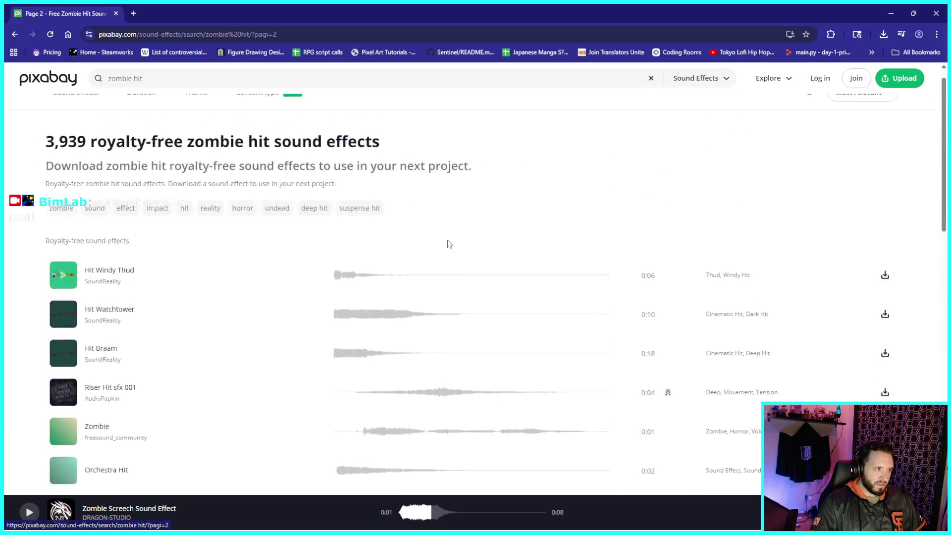
- Preview Hit Braam, Hit Windy Thud and Hit Watchtower, ending with Hit Windy Thud paused
scroll(73, 298, "down", 1)
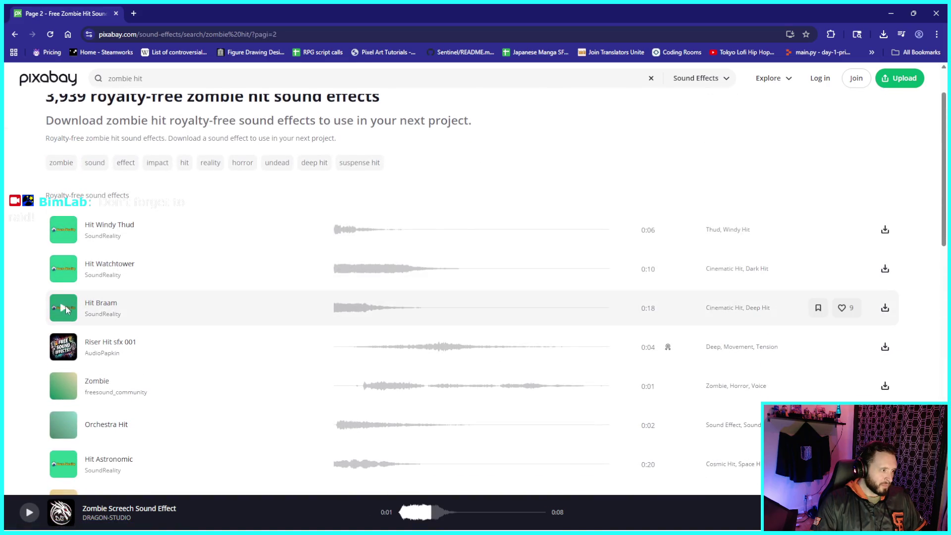
left_click(64, 307)
left_click(64, 231)
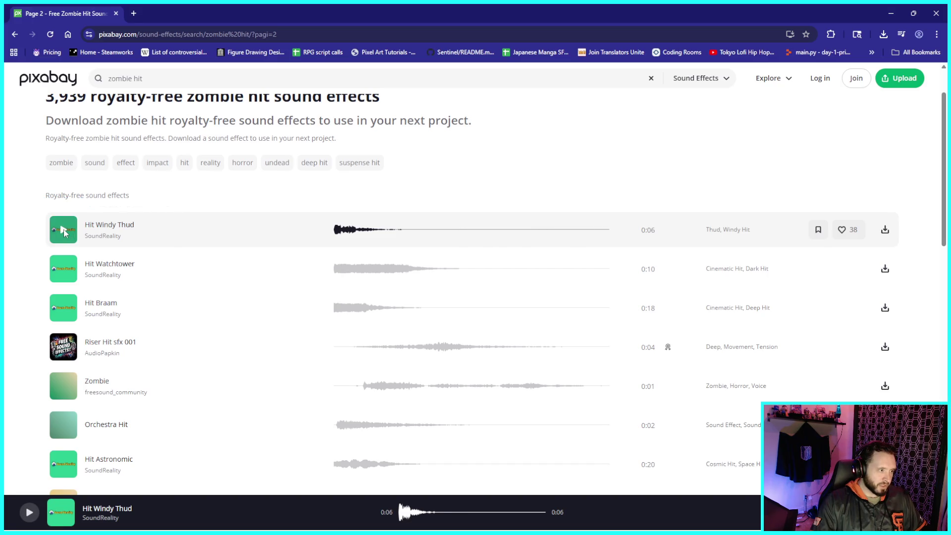
left_click(65, 232)
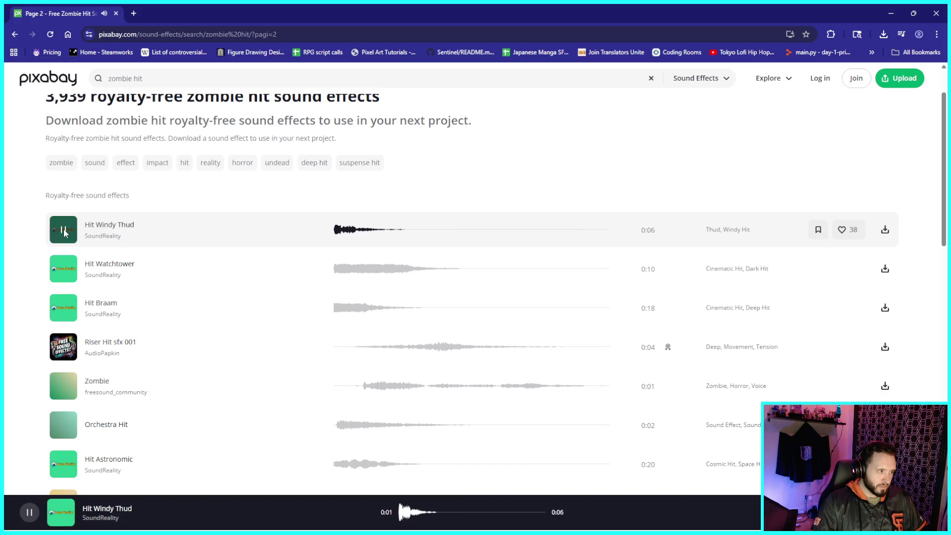
left_click(63, 269)
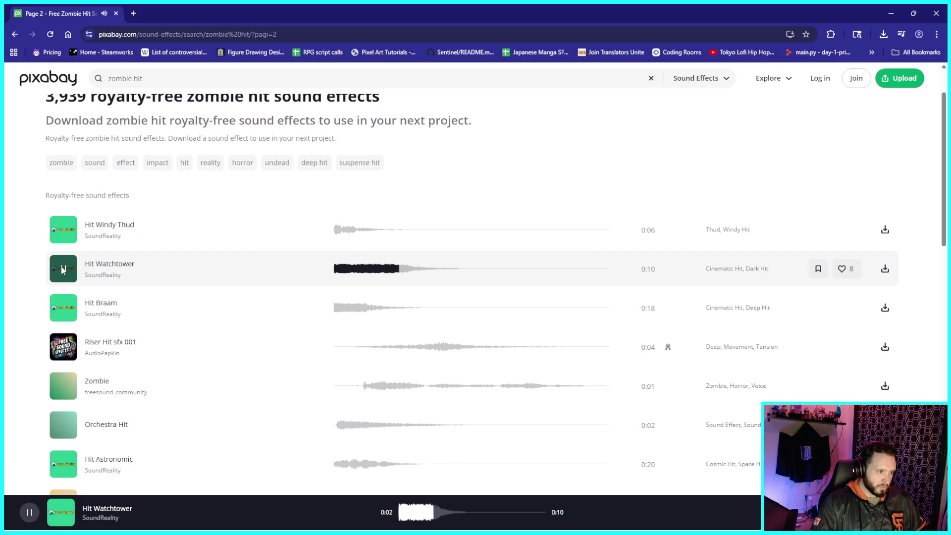
left_click(64, 231)
left_click(64, 231)
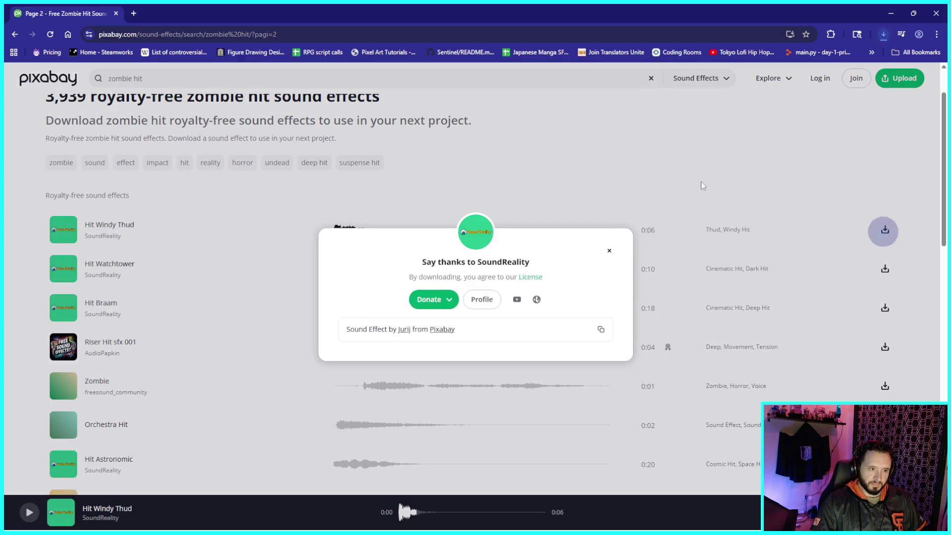
- Download Hit Windy Thud and move the hit-windy-thud file into the ZombieResourcesDept folder
left_click(885, 34)
key("Escape")
key("Escape")
left_click(915, 14)
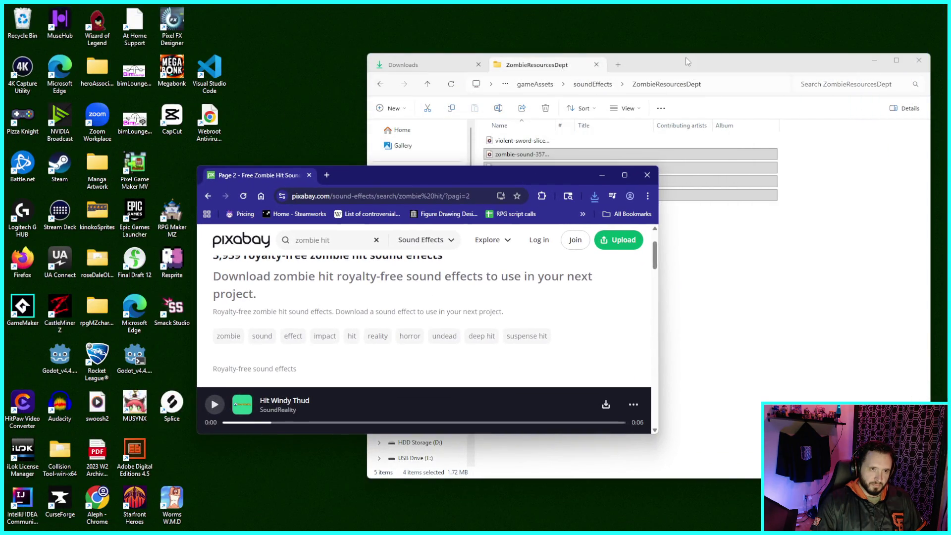
mouse_move(688, 62)
left_mouse_down()
mouse_move(559, 102)
mouse_move(571, 93)
left_mouse_up()
left_click(325, 103)
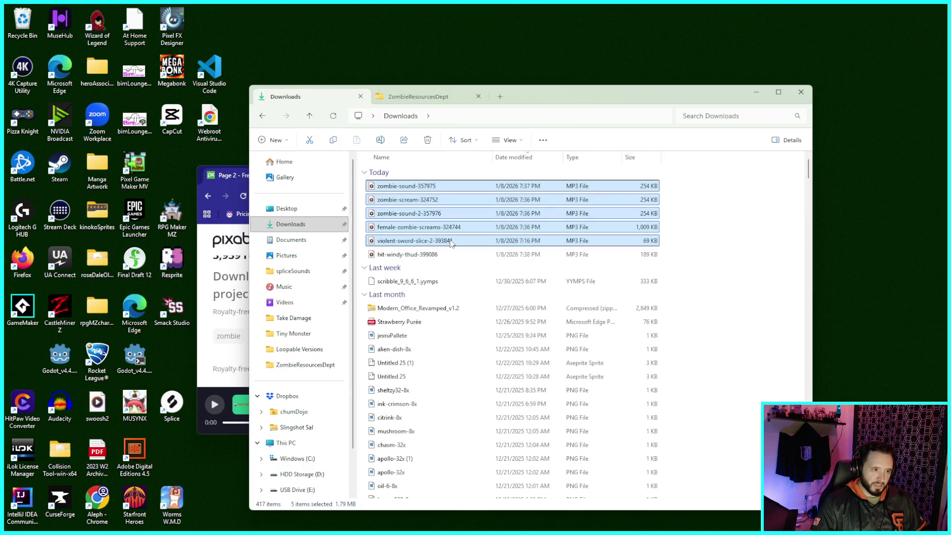
left_click(443, 259)
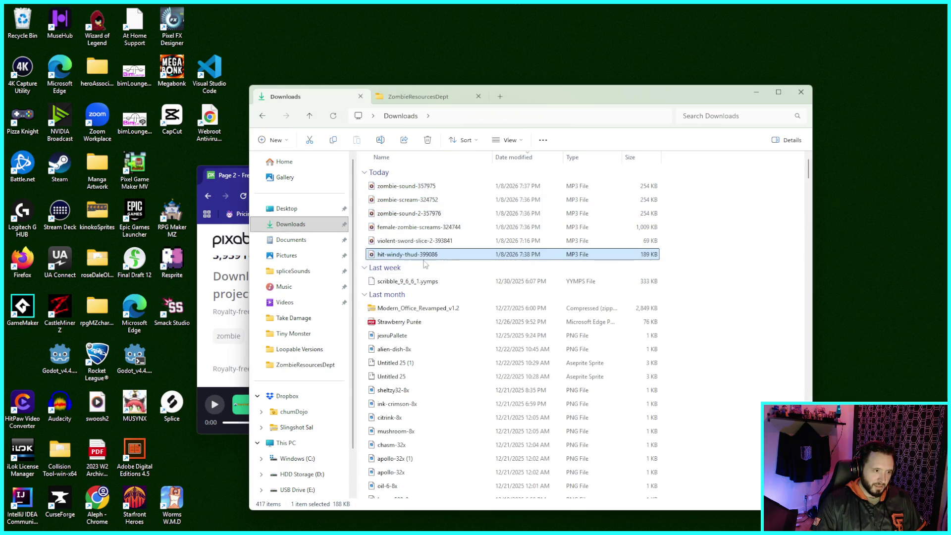
mouse_move(444, 259)
left_mouse_down()
mouse_move(468, 158)
mouse_move(447, 106)
mouse_move(492, 278)
left_mouse_up()
- Delete the six sound MP3s from Downloads and bring Pixabay back full-screen
left_click(342, 102)
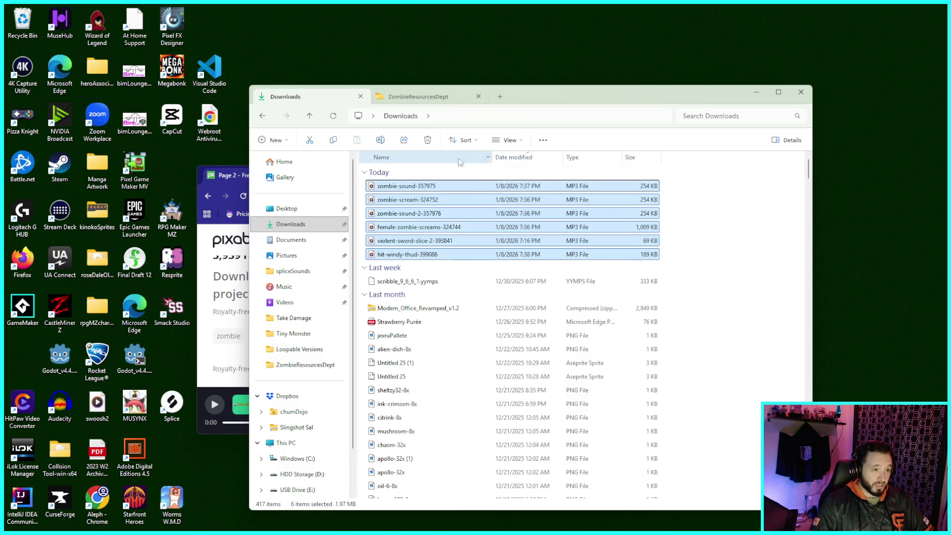
left_click(428, 141)
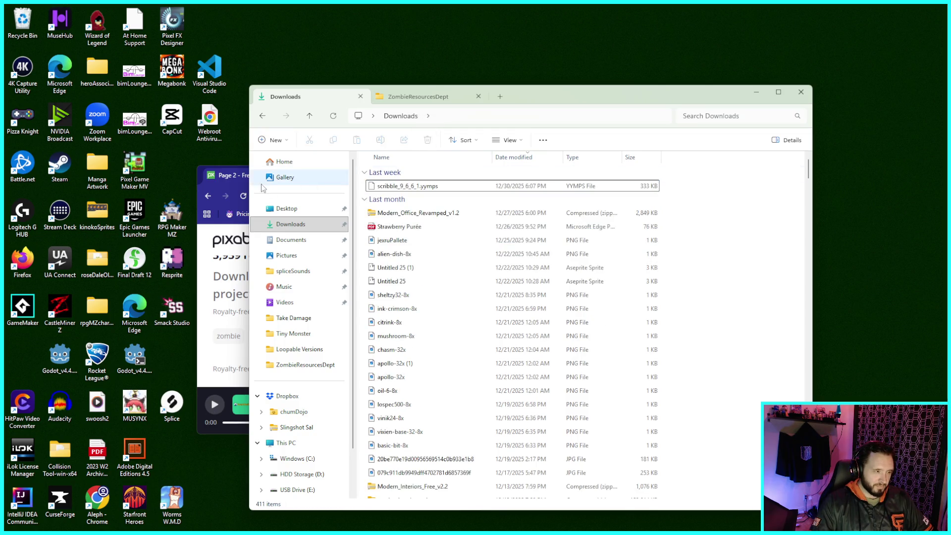
left_click(201, 180)
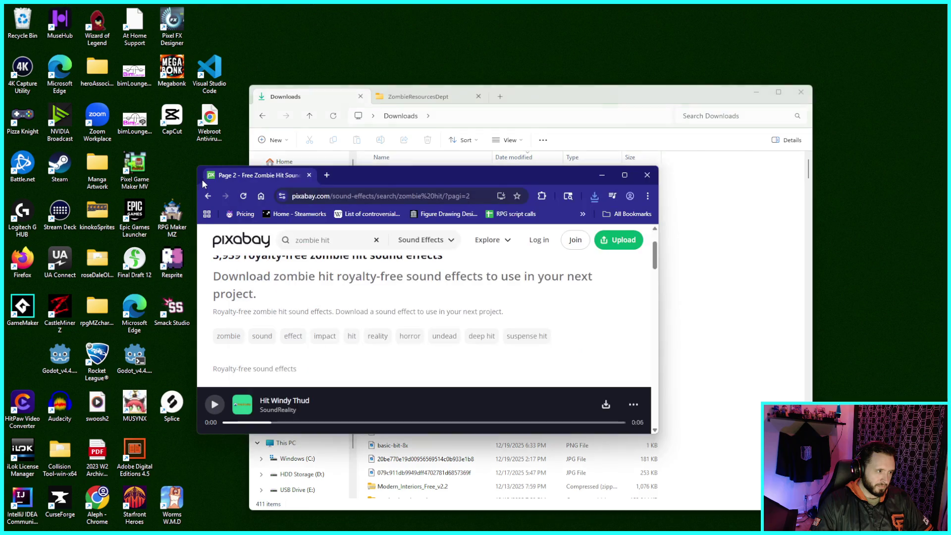
double_click(202, 181)
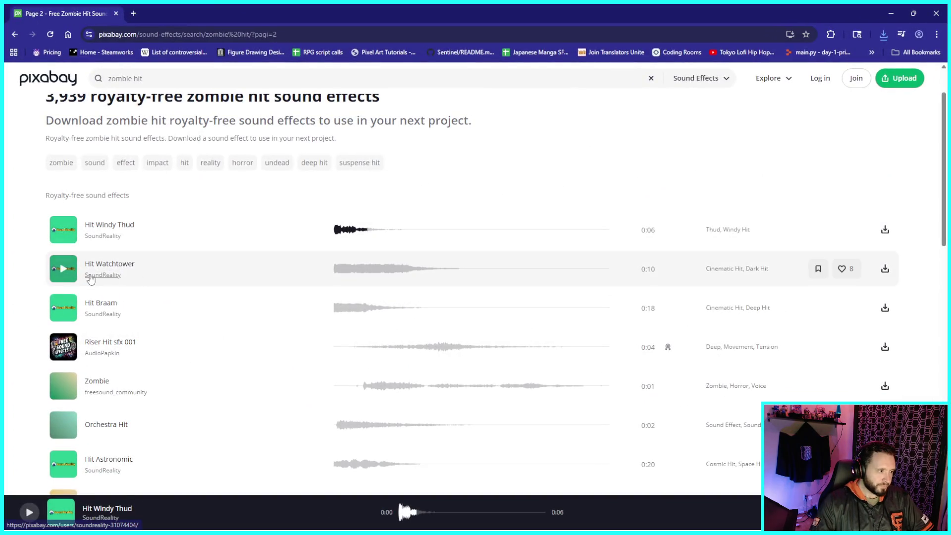
- Preview the Zombie and Zombie Horde sounds in the page 2 results
scroll(94, 284, "down", 1)
left_click(67, 344)
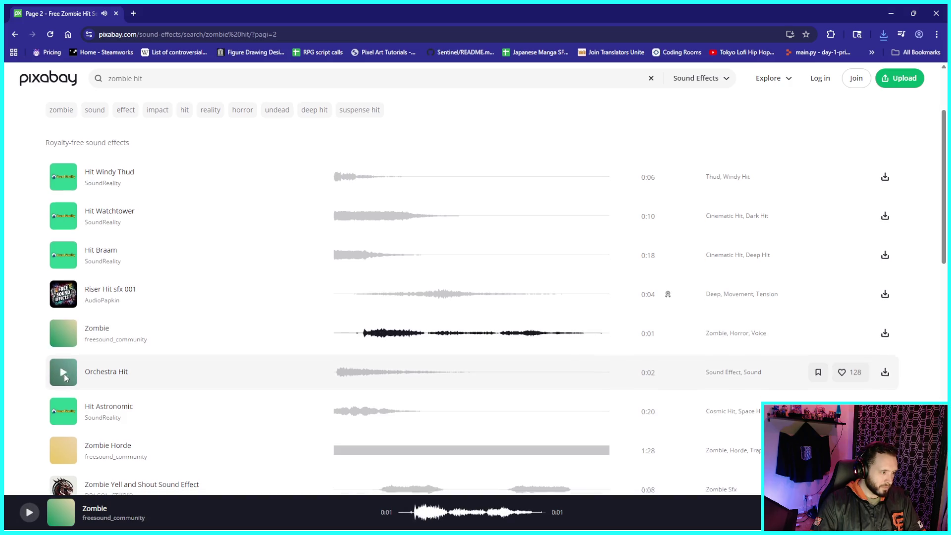
scroll(63, 374, "down", 2)
left_click(66, 362)
left_click(65, 362)
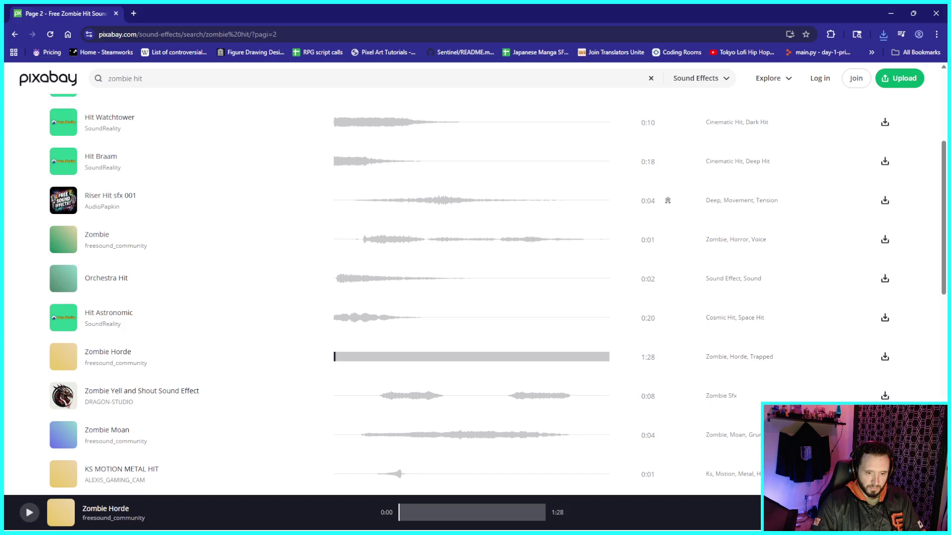
scroll(333, 396, "down", 1)
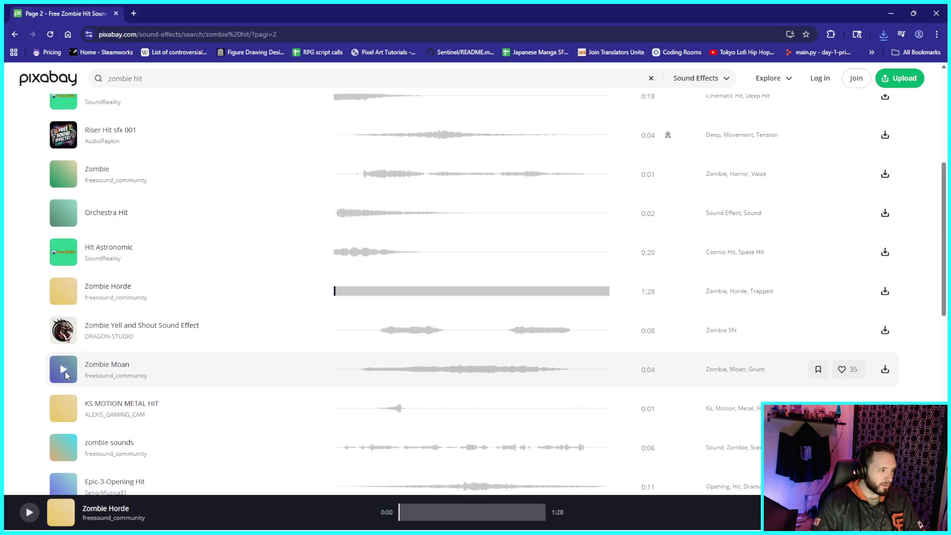
scroll(64, 354, "down", 1)
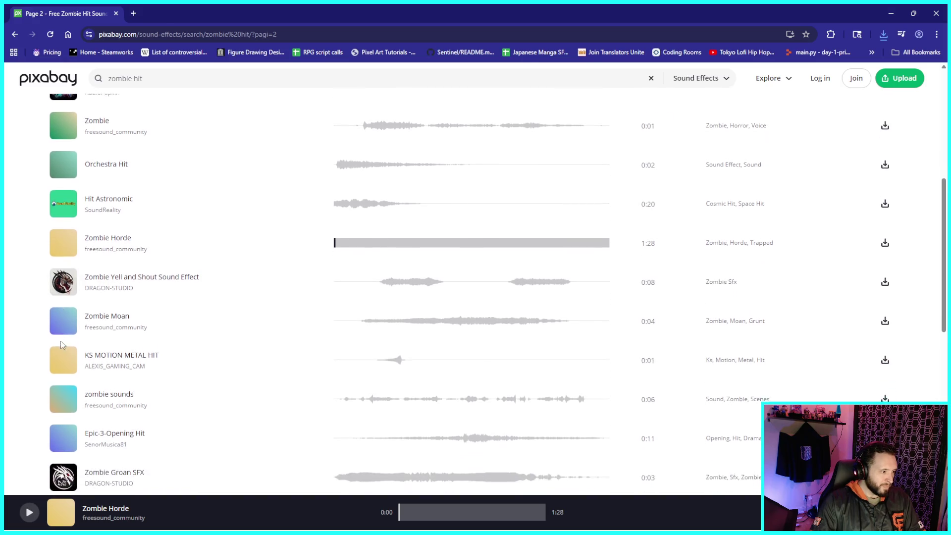
- Preview KS MOTION METAL HIT, Hit Flesh 02, zombie-screech and zombie moans, pausing on zombie moans
left_click(63, 360)
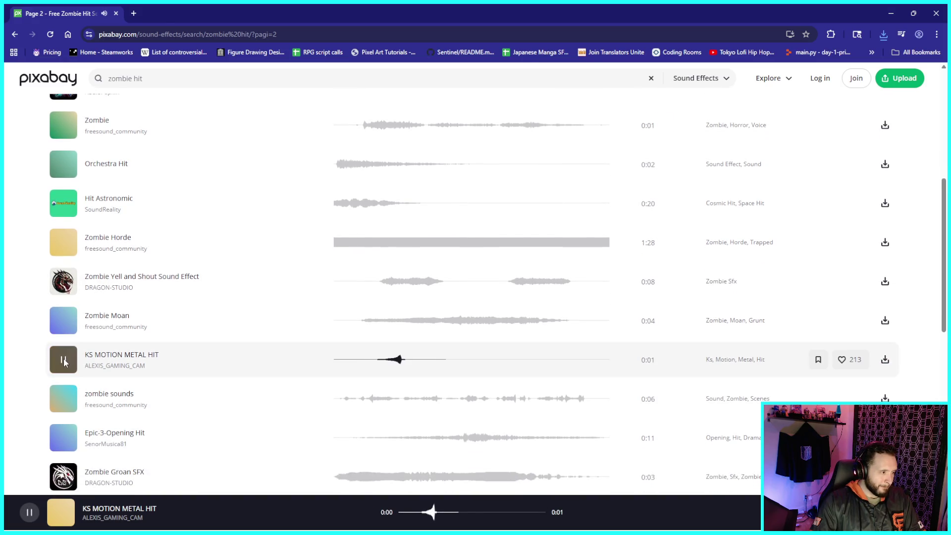
scroll(64, 361, "down", 3)
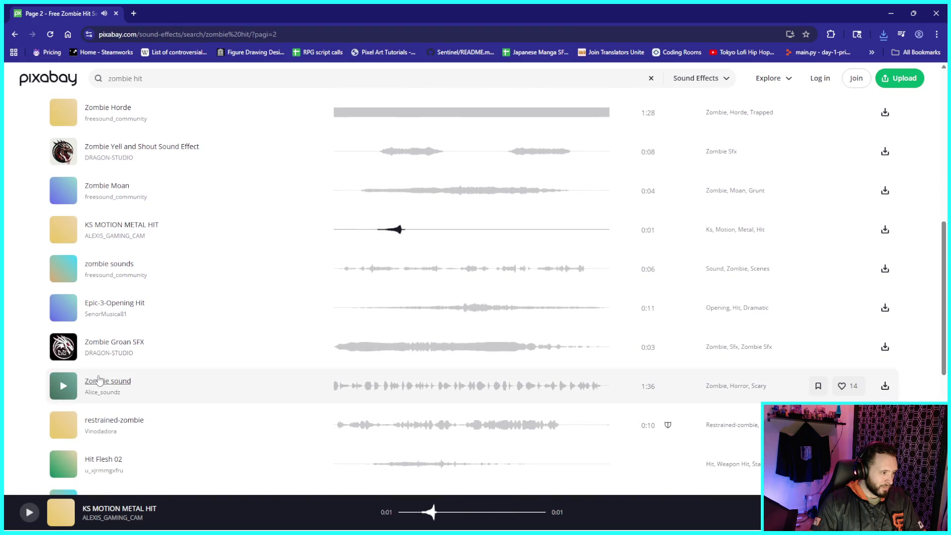
scroll(98, 380, "down", 1)
left_click(63, 399)
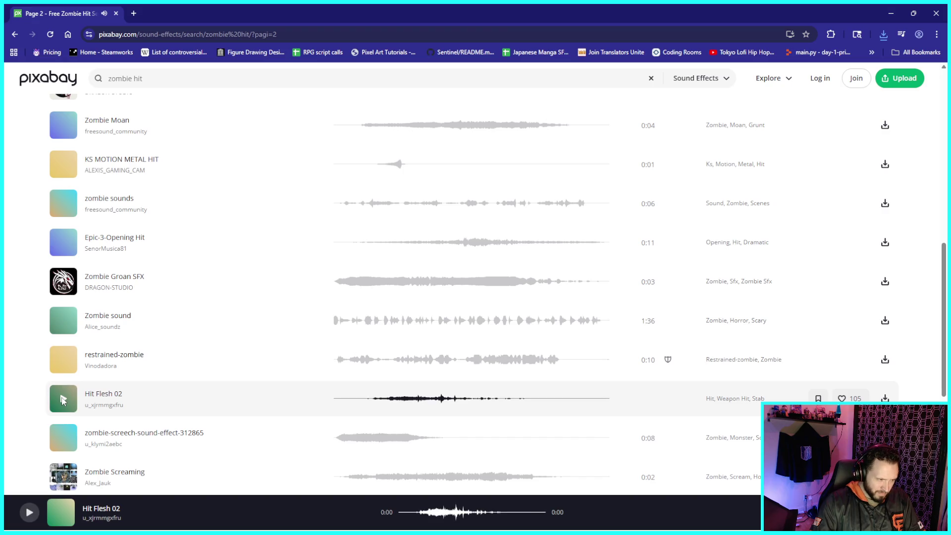
left_click(64, 439)
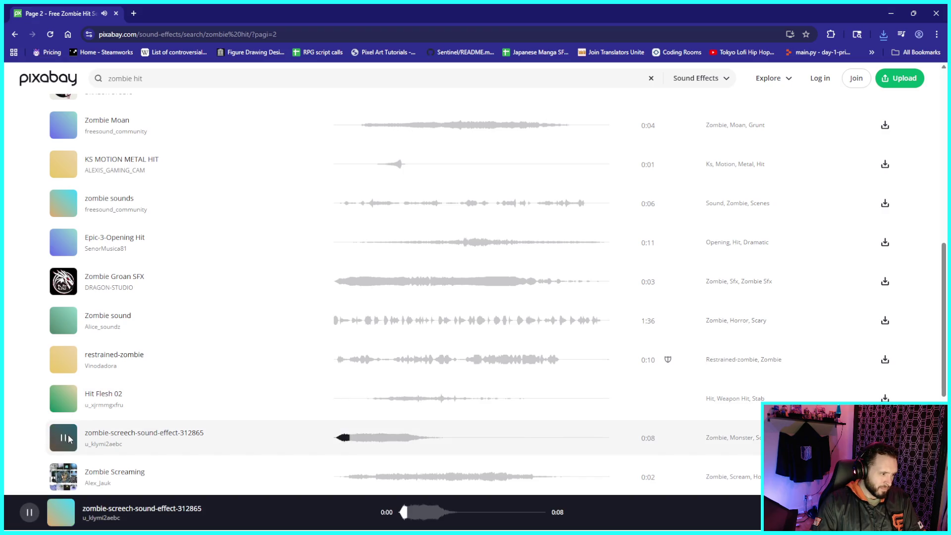
scroll(66, 439, "down", 1)
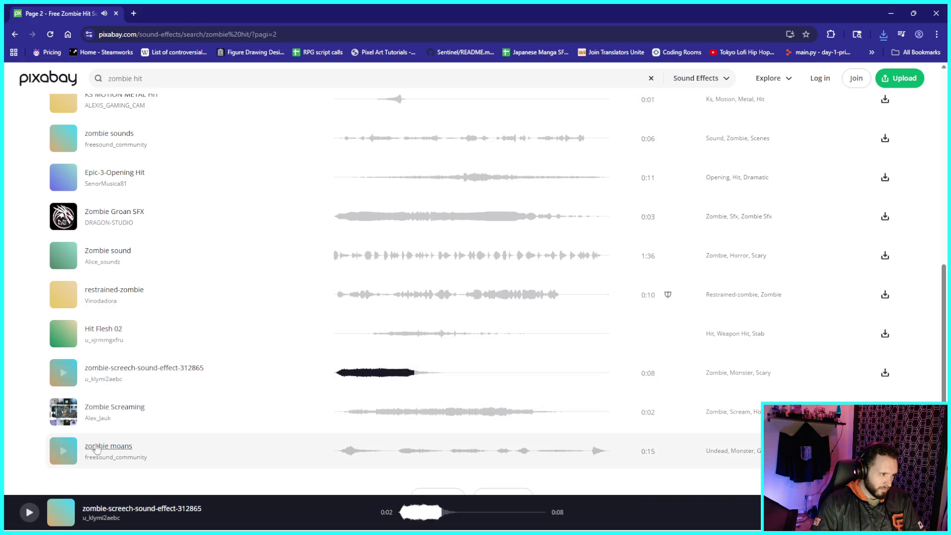
left_click(63, 452)
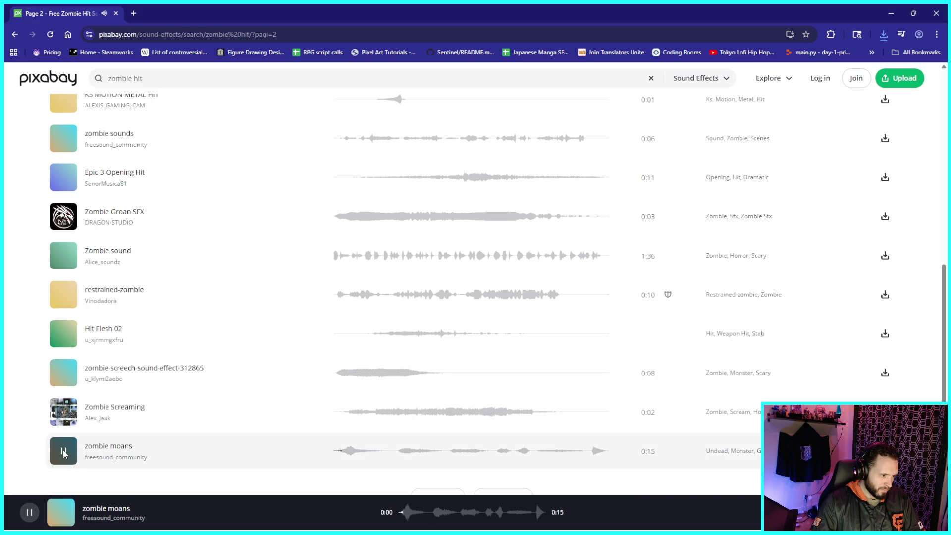
left_click(64, 452)
scroll(289, 93, "up", 5)
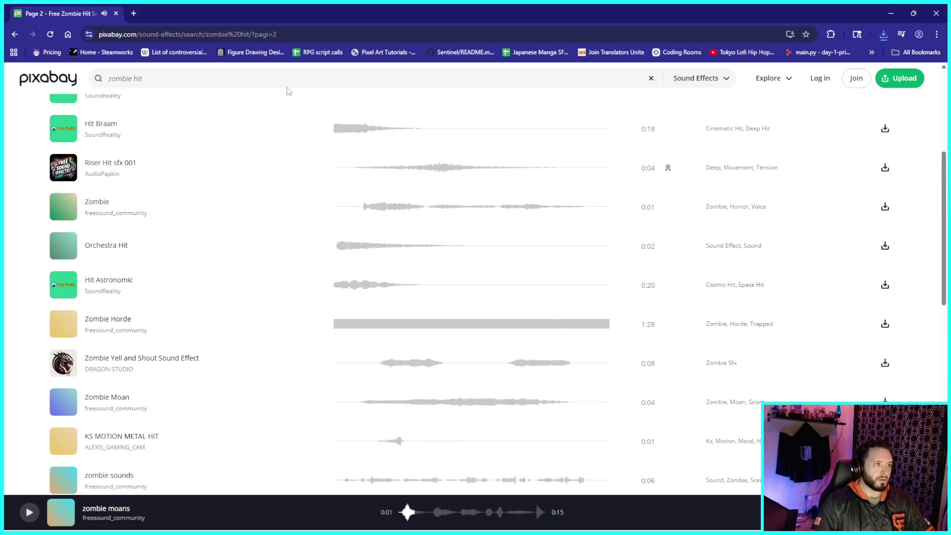
- Search sound effects for 'hit bat' and preview the baseball bat sound
triple_click(105, 78)
type("hit")
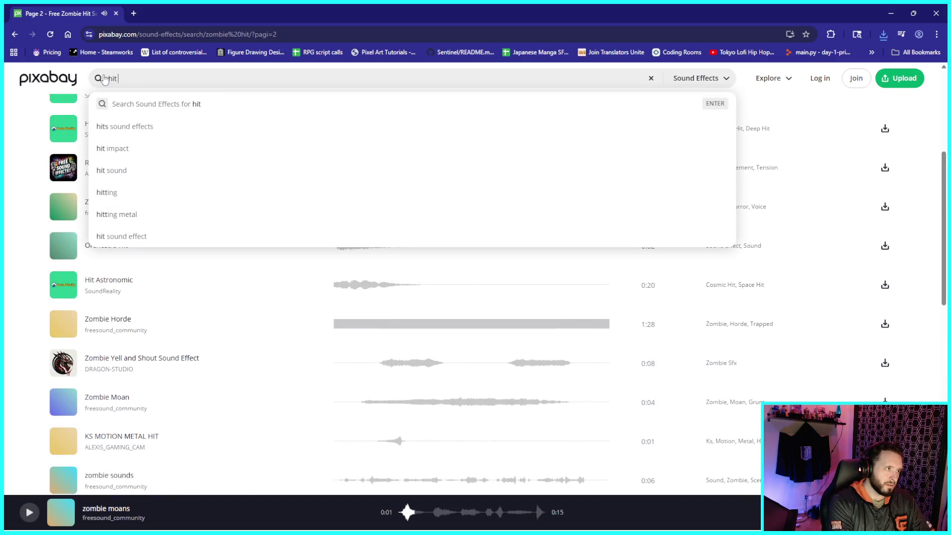
type(" bat")
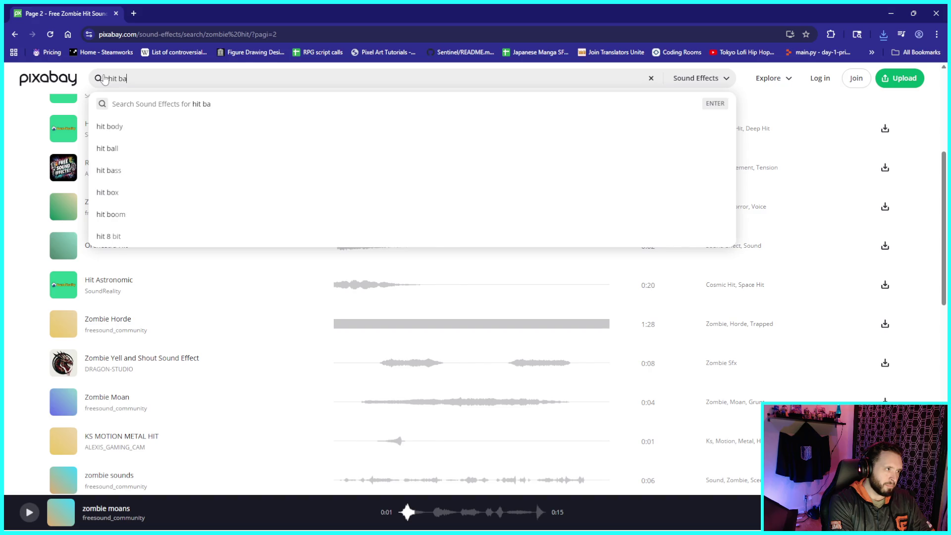
key("Return")
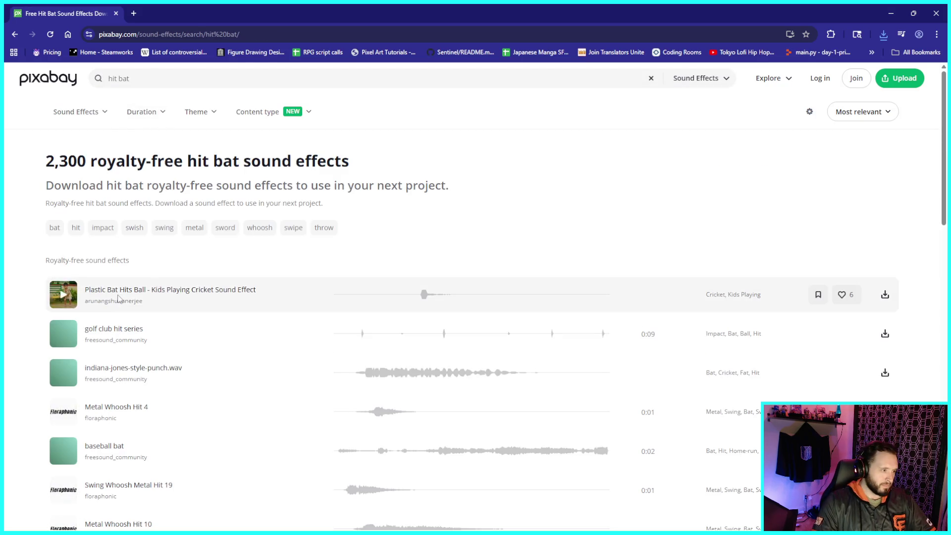
scroll(153, 350, "down", 1)
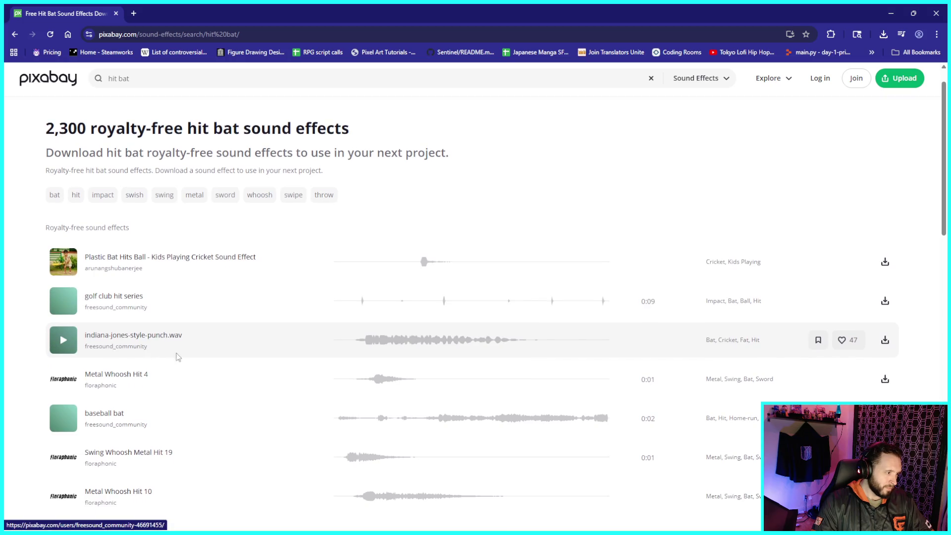
scroll(171, 354, "down", 1)
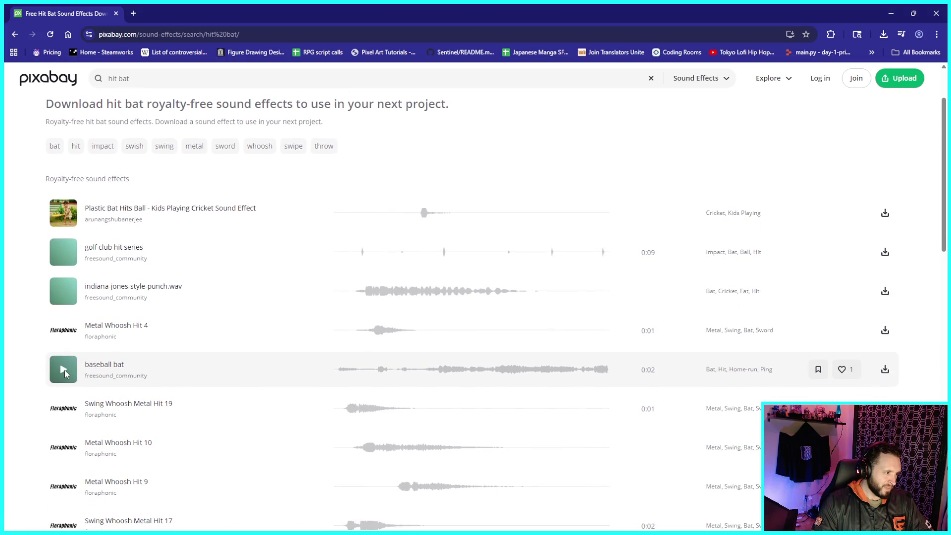
left_click(64, 370)
scroll(324, 277, "up", 2)
- Replace the query with 'bloody hit' and run the search
left_click(146, 78)
triple_click(268, 79)
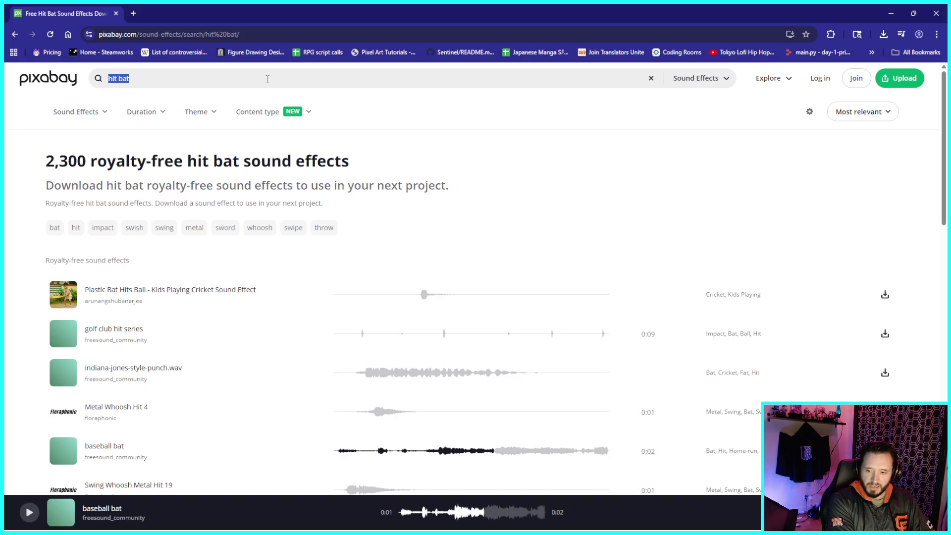
type("hit")
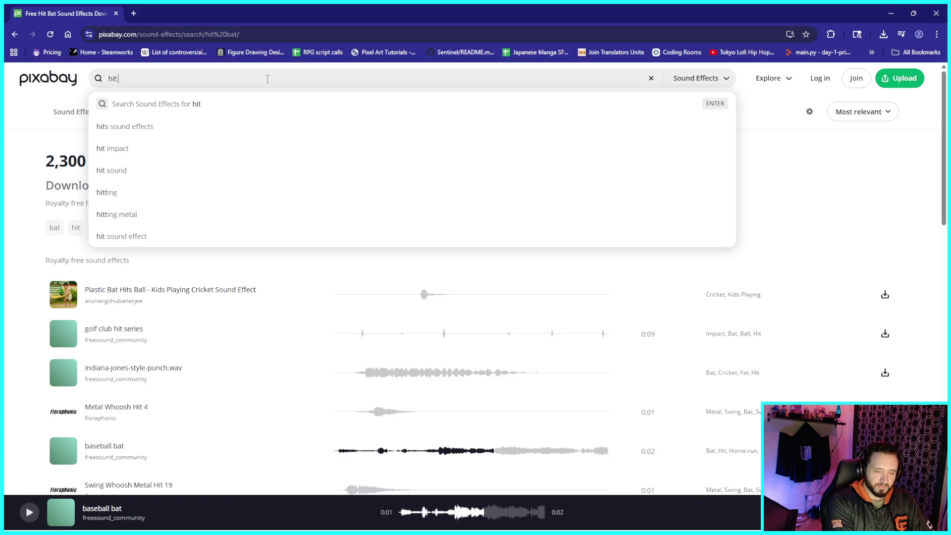
key("BackSpace")
key("BackSpace")
key("BackSpace")
type("bloody hit")
key("Return")
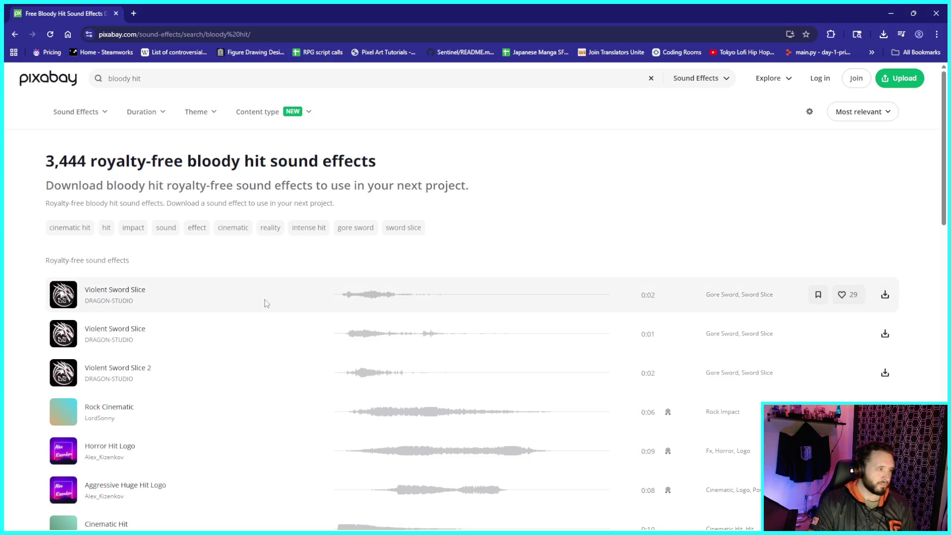
- Move to the next page of bloody hit results and preview KS MOTION METAL HIT and Epic-3-Opening Hit
scroll(213, 300, "down", 5)
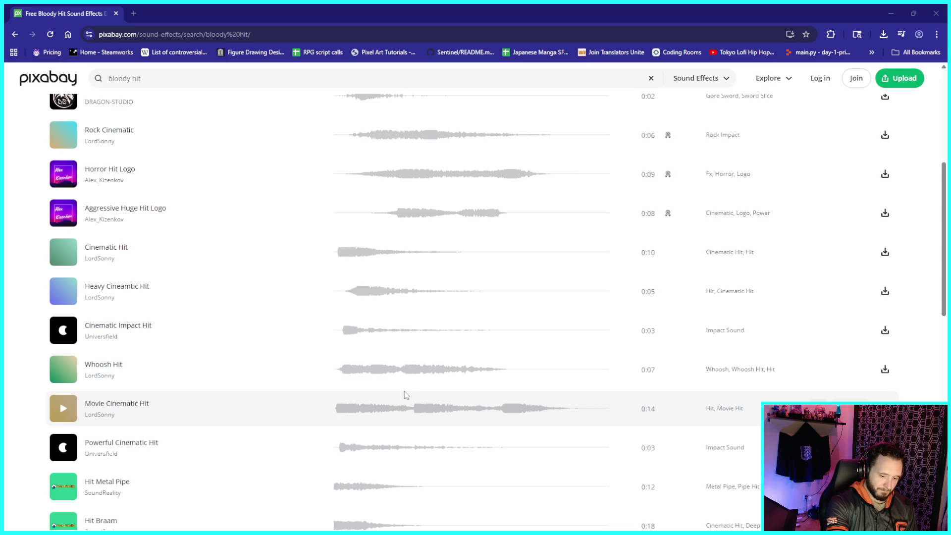
scroll(198, 371, "down", 2)
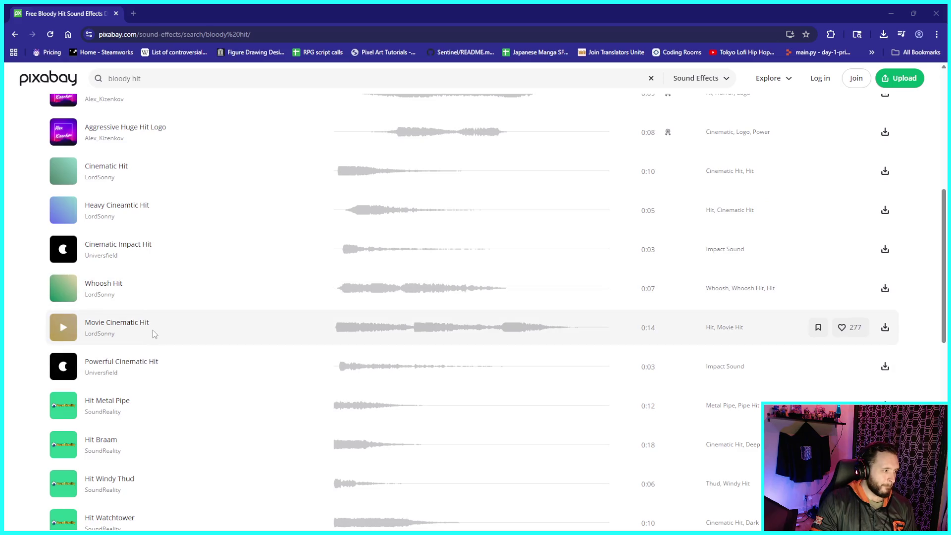
scroll(153, 364, "down", 3)
scroll(153, 364, "down", 3)
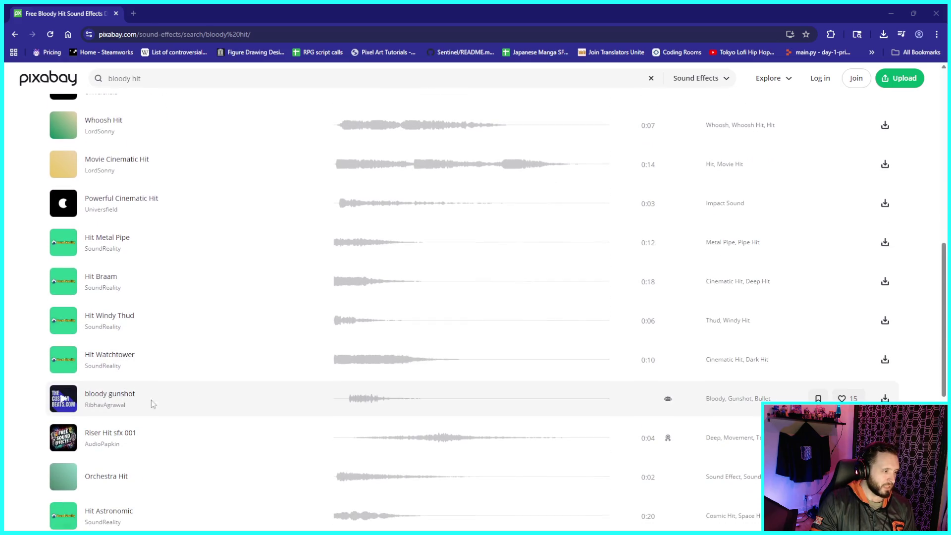
left_click(488, 435)
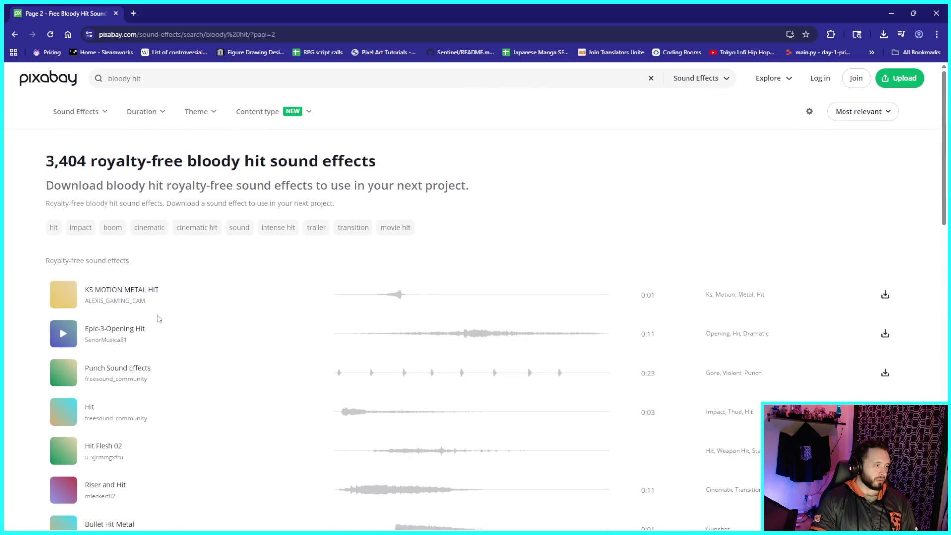
left_click(63, 295)
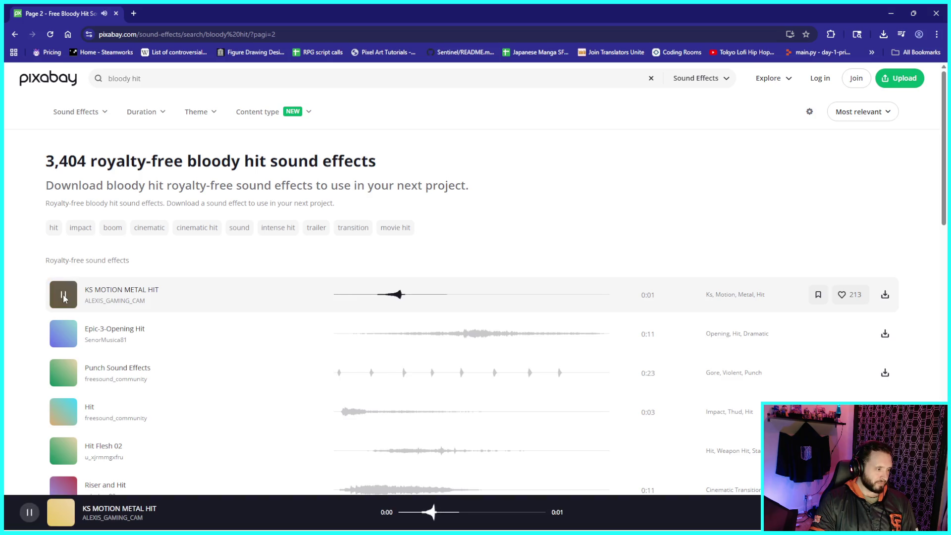
left_click(63, 335)
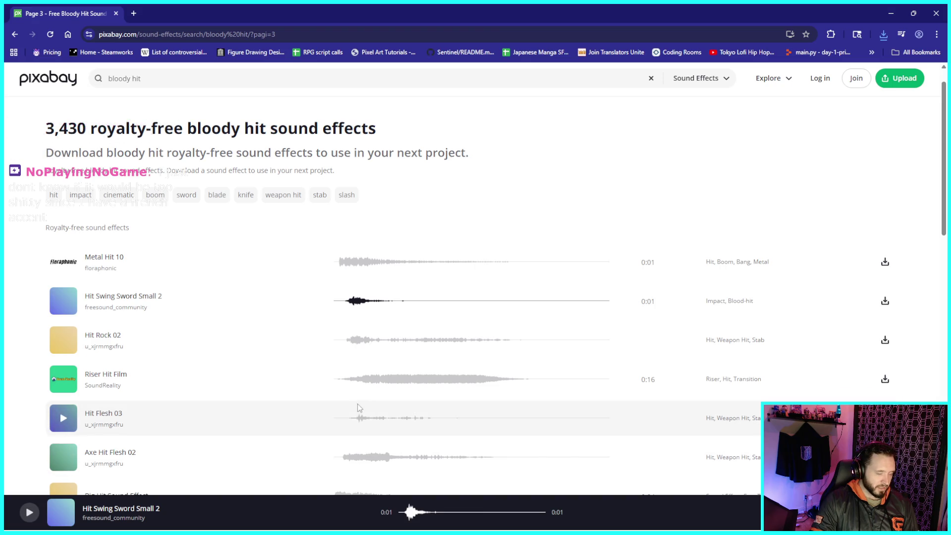
scroll(597, 263, "down", 1)
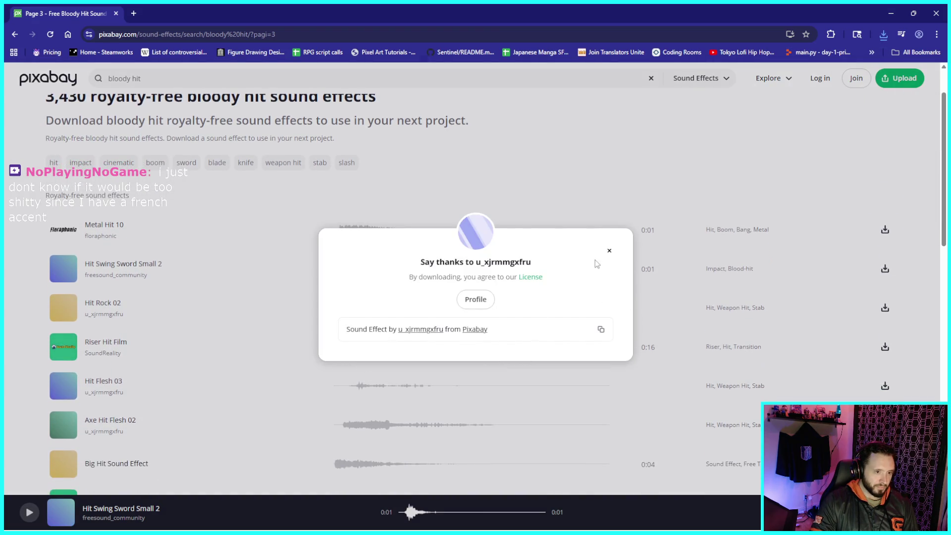
- Download the creator's hit sound, then open the creator's profile in a new tab
left_click(609, 249)
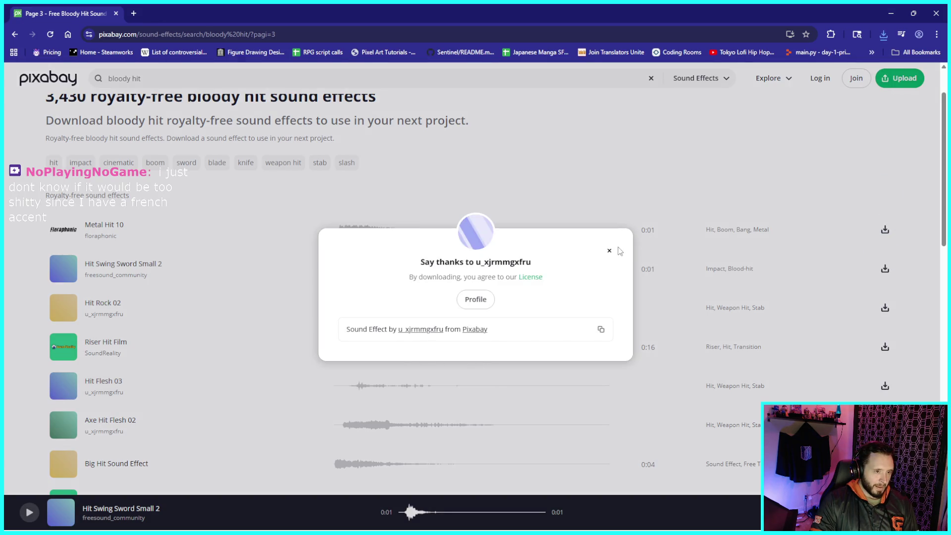
left_click(609, 250)
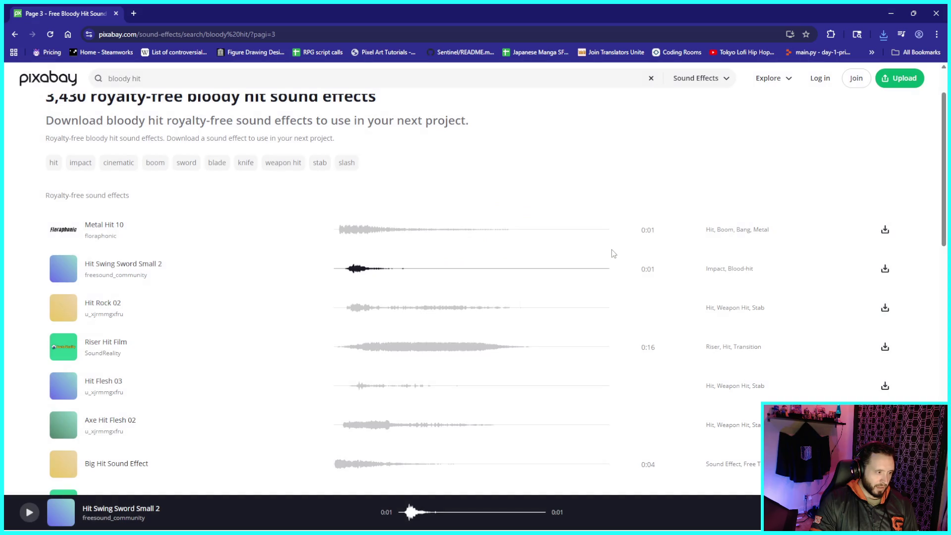
right_click(104, 432)
left_click(180, 327)
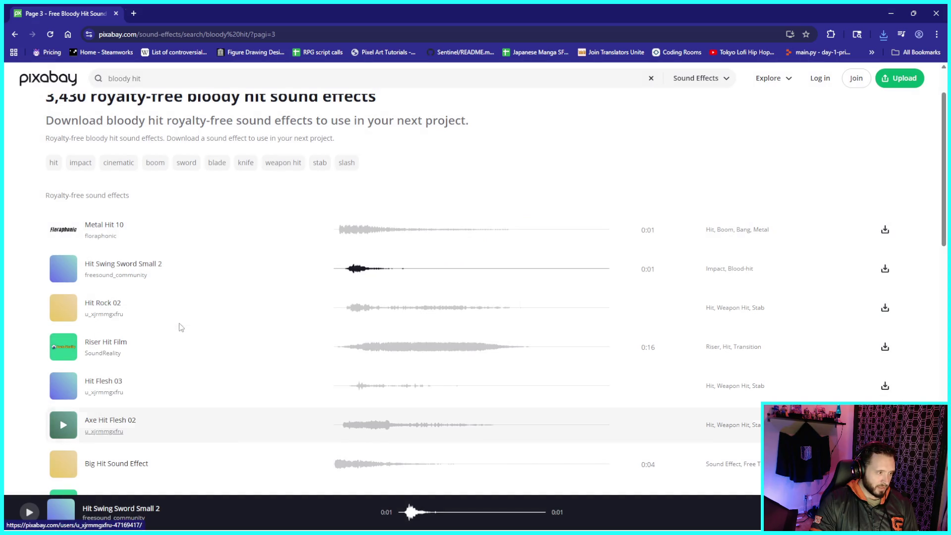
key("ctrl+Tab")
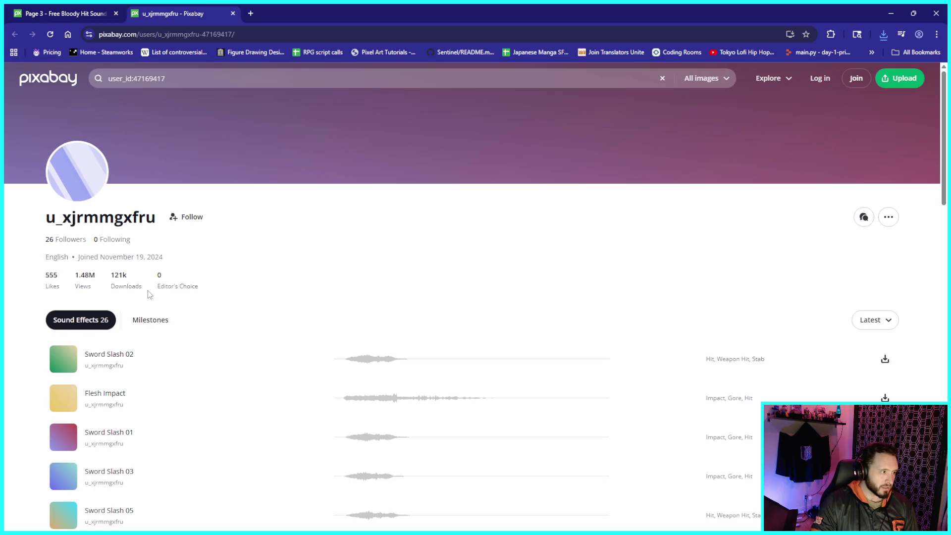
- Preview Sword Slash 02 on the profile and open its detail page with full details
left_click(172, 362)
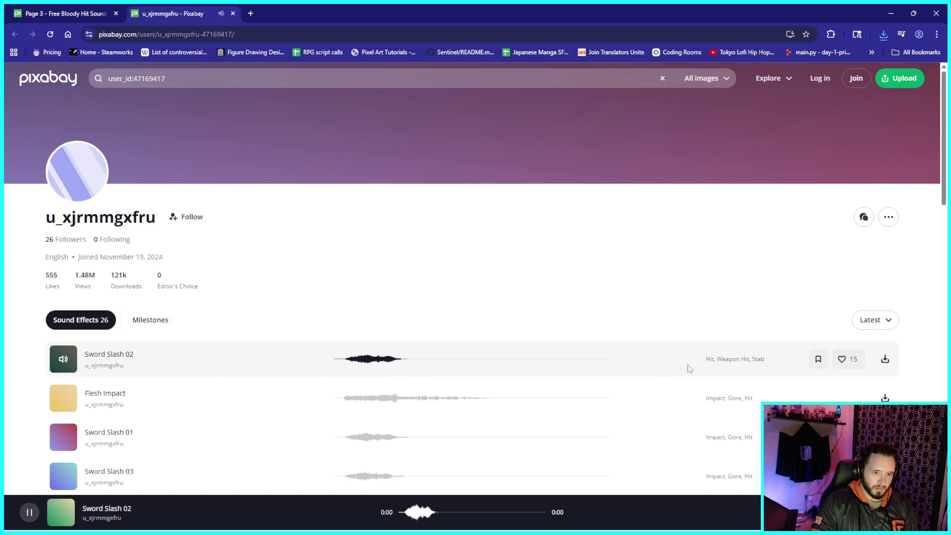
scroll(845, 361, "down", 1)
left_click(889, 167)
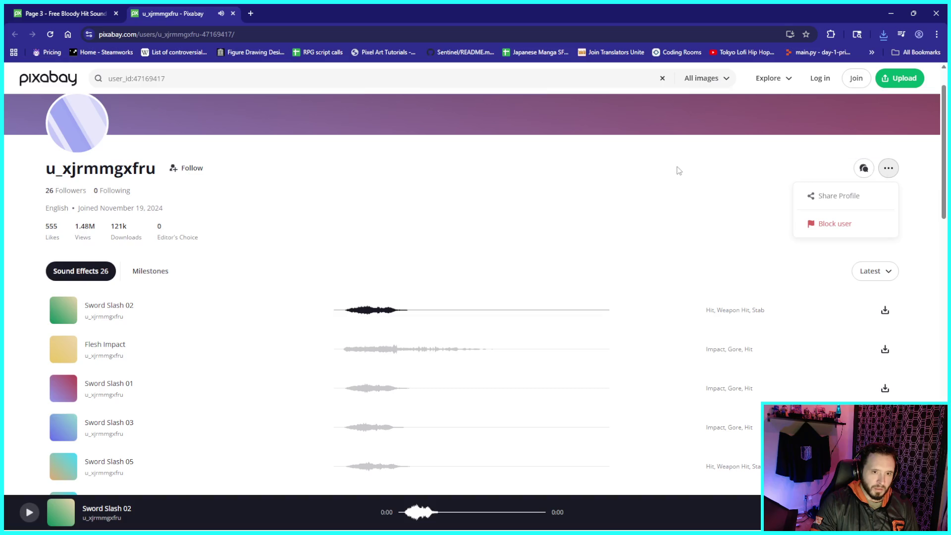
scroll(446, 278, "down", 5)
scroll(421, 277, "up", 6)
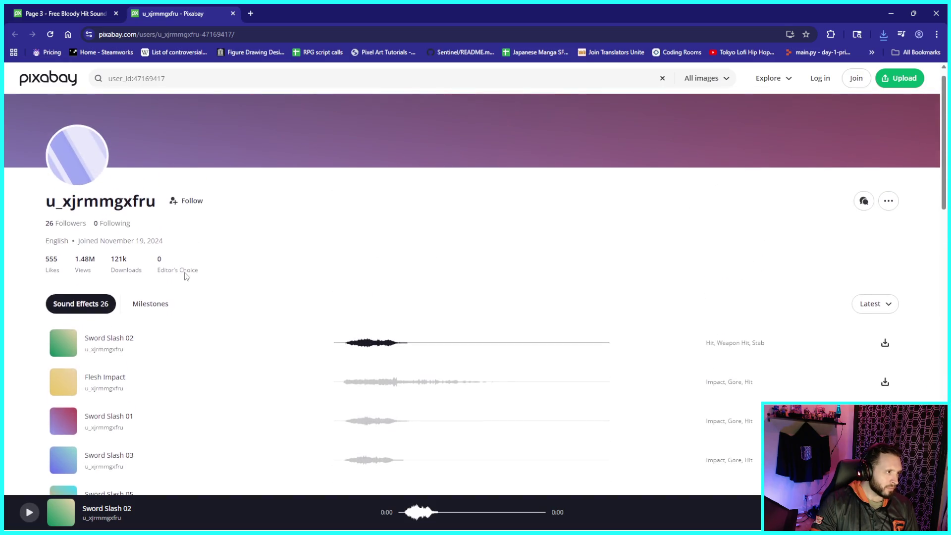
left_click(127, 344)
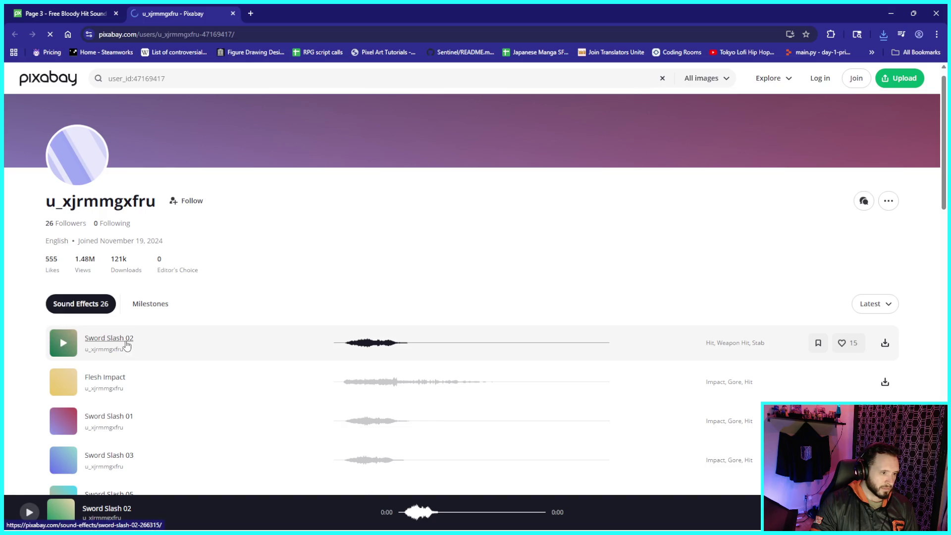
left_click(768, 236)
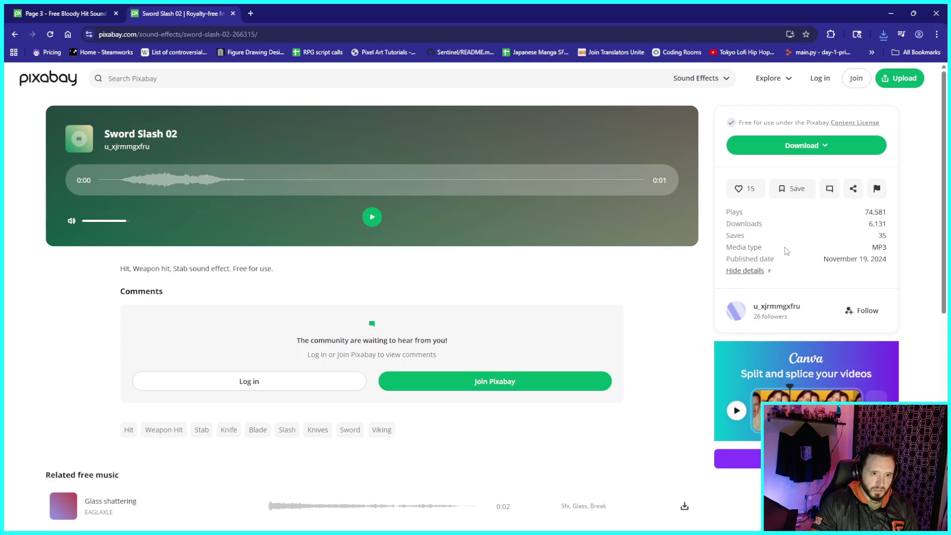
- Copy the Sword Slash 02 creator's name and the sound page's URL for the credits
left_click(761, 273)
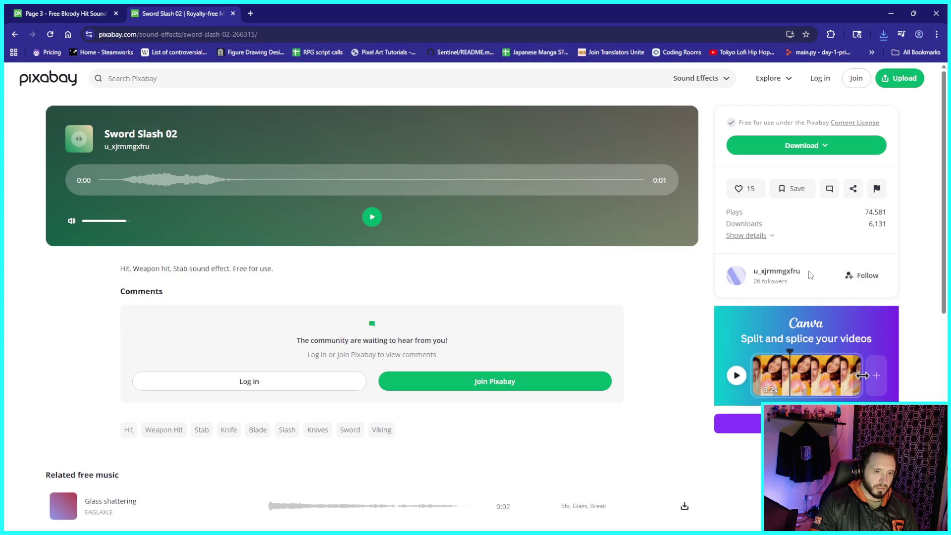
left_click_drag(810, 276, 754, 277)
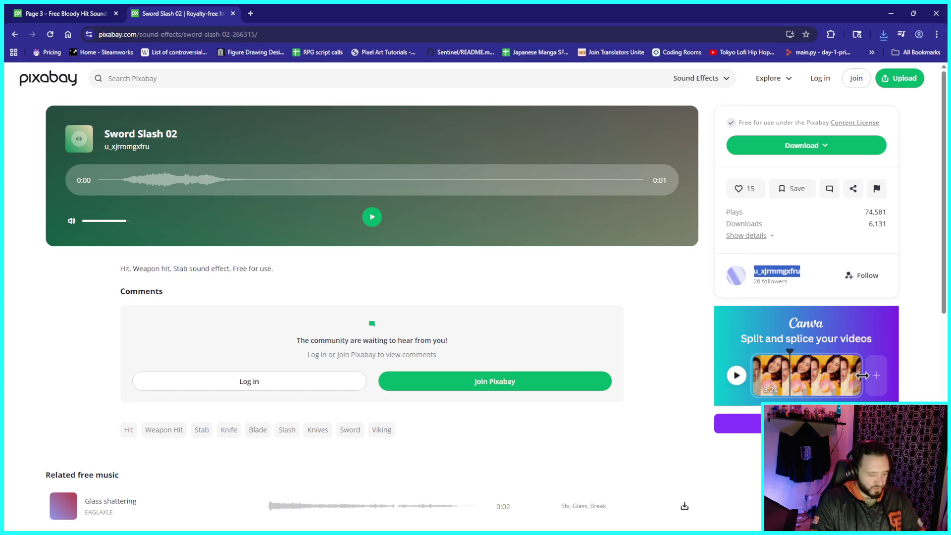
key("alt+Tab")
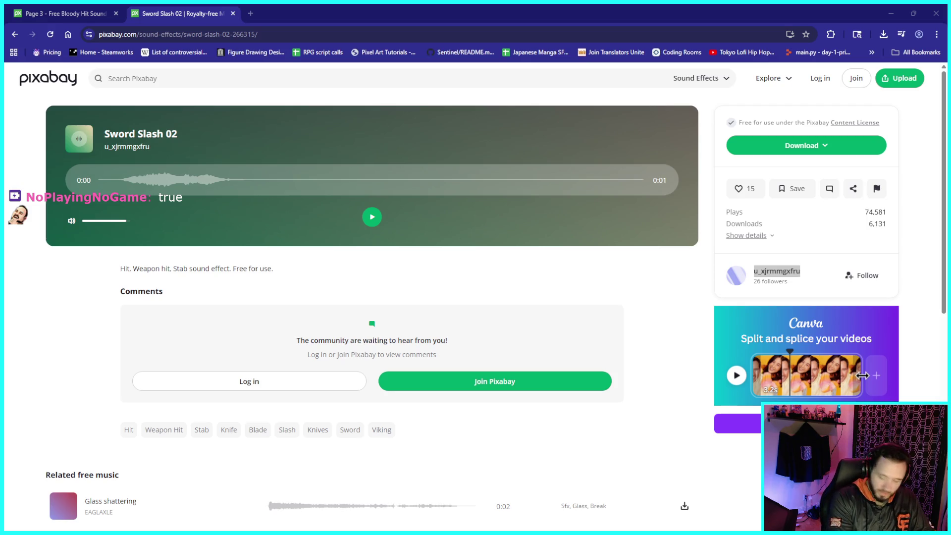
left_click_drag(112, 38, 300, 25)
key("ctrl+a")
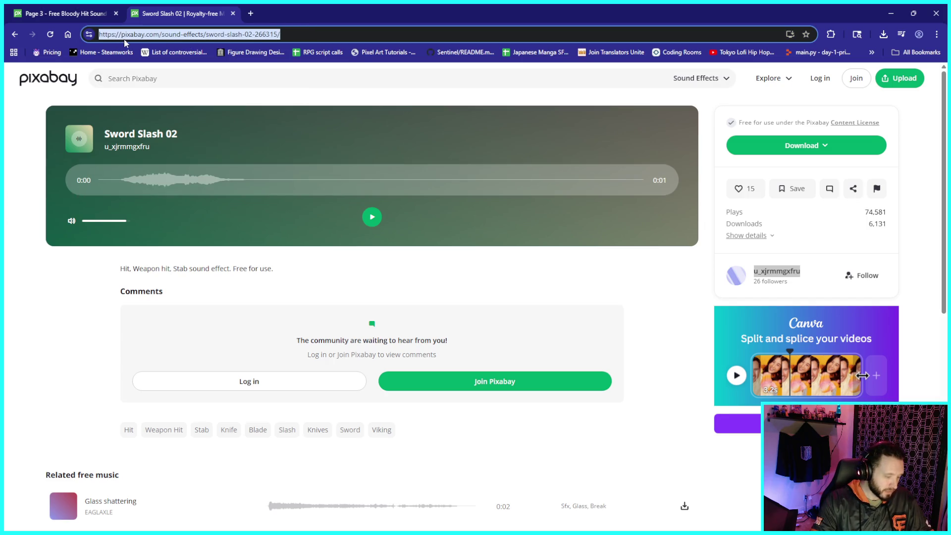
key("alt+Tab")
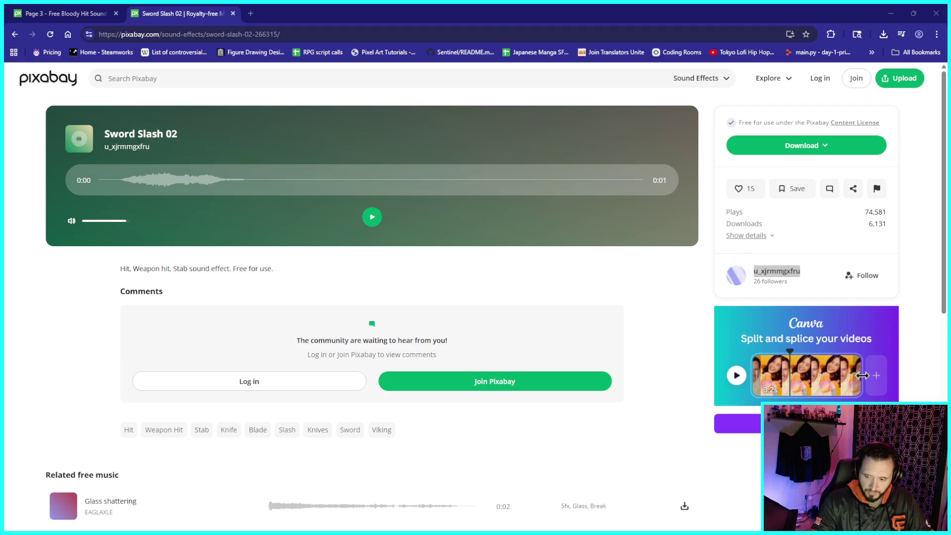